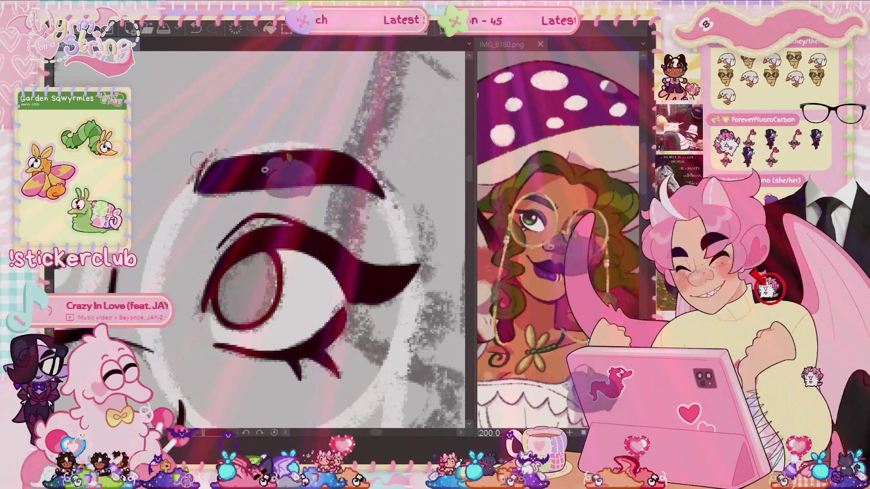
# Step: Ink the start of the left eyebrow and fill the left eye's upper lid solid dark
pyautogui.moveTo(193, 192); pyautogui.dragTo(211, 175)
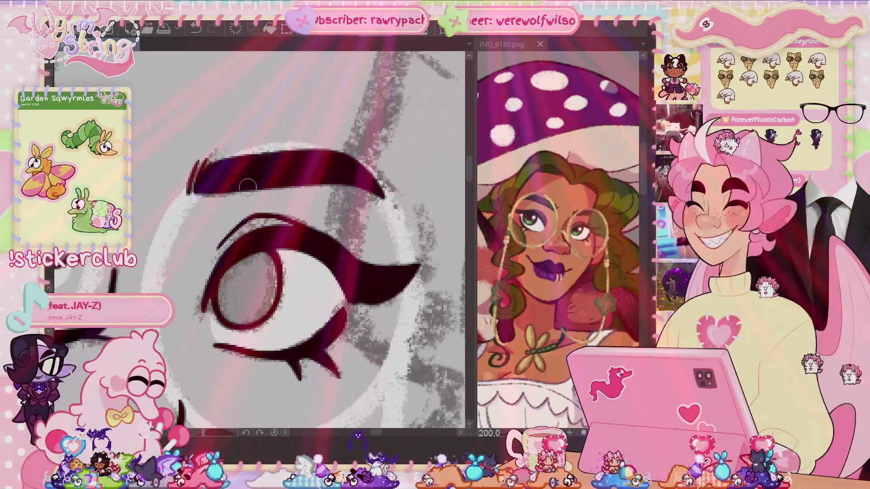
pyautogui.moveTo(347, 288); pyautogui.dragTo(297, 275)
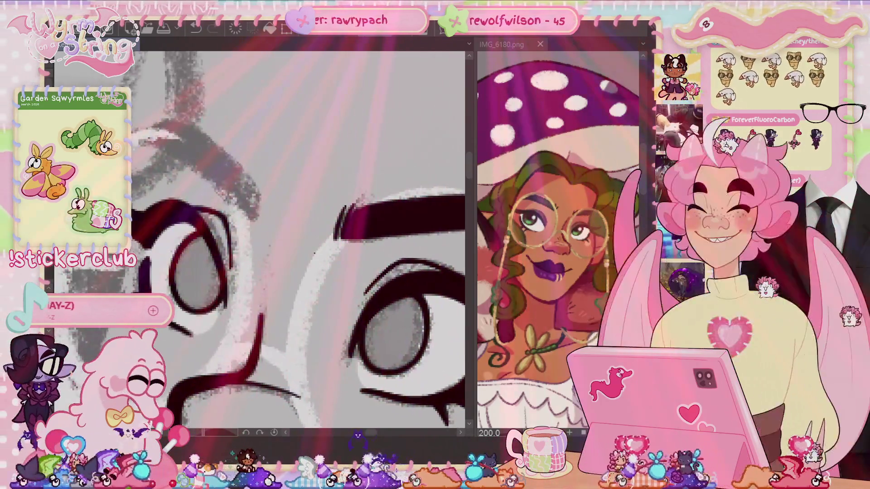
pyautogui.moveTo(240, 204)
pyautogui.mouseDown()
pyautogui.moveTo(165, 151)
pyautogui.moveTo(140, 146)
pyautogui.moveTo(210, 152)
pyautogui.moveTo(238, 184)
pyautogui.moveTo(138, 146)
pyautogui.moveTo(181, 126)
pyautogui.mouseUp()
pyautogui.hotkey('ctrl', 'z')
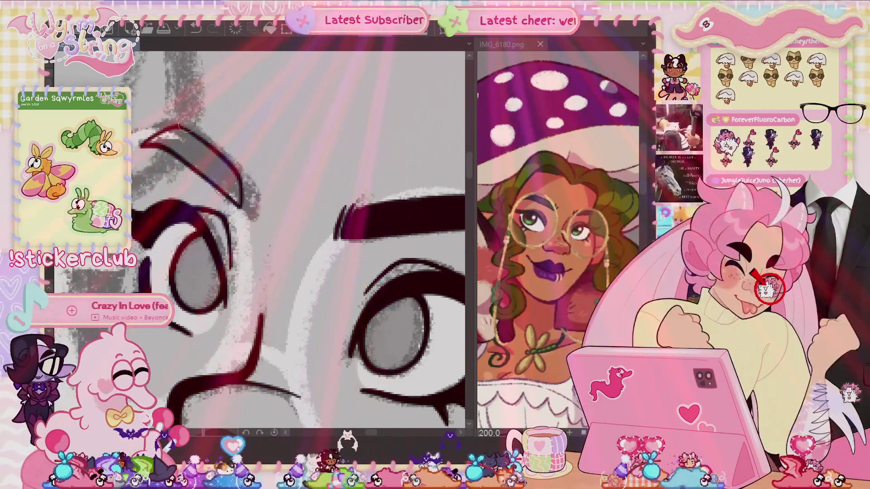
pyautogui.click(195, 157)
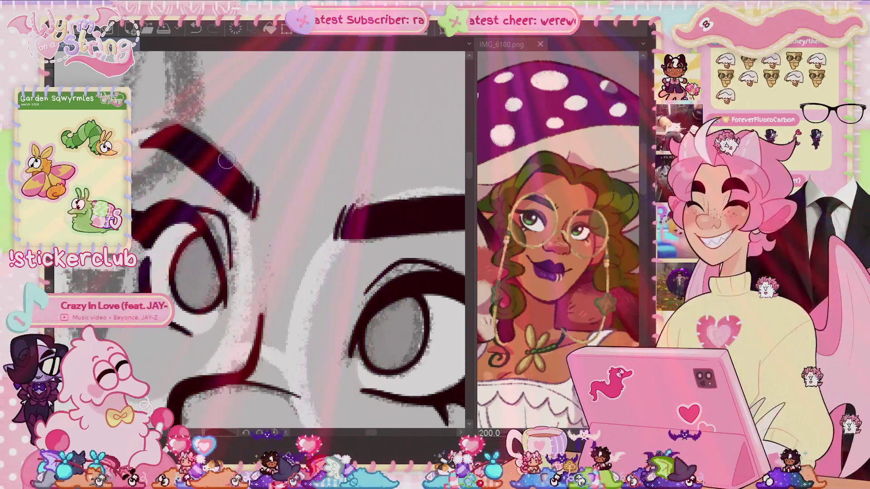
# Step: Zoom the canvas in and back out to review both eyes and eyebrows
pyautogui.scroll(3, 227, 131)
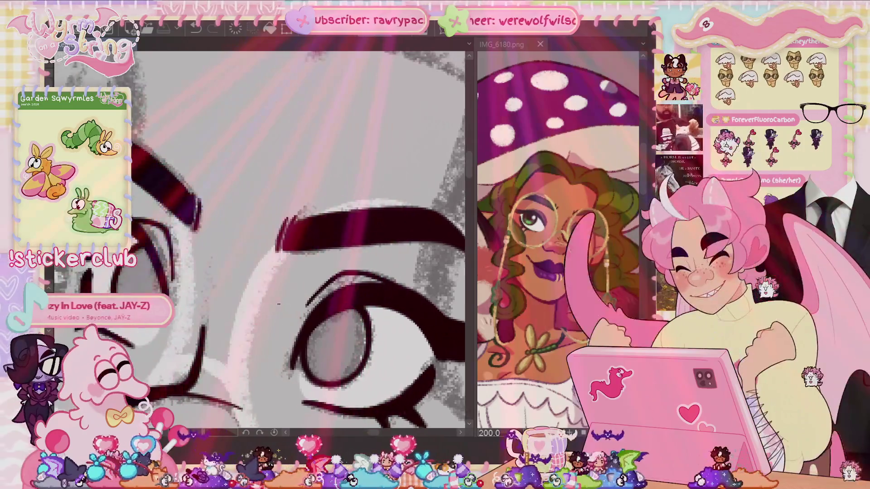
pyautogui.scroll(-3, 190, 138)
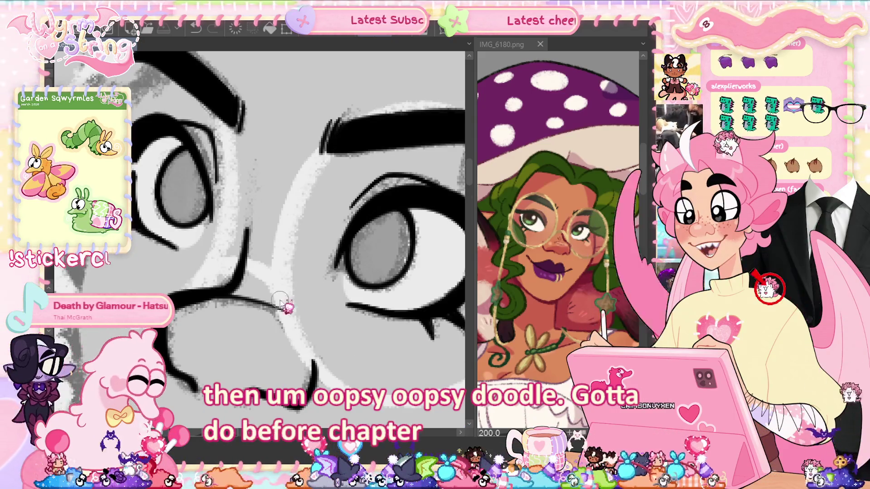
# Step: Zoom out to see the whole face before inking the lashes, nose and lips
pyautogui.scroll(-2, 280, 304)
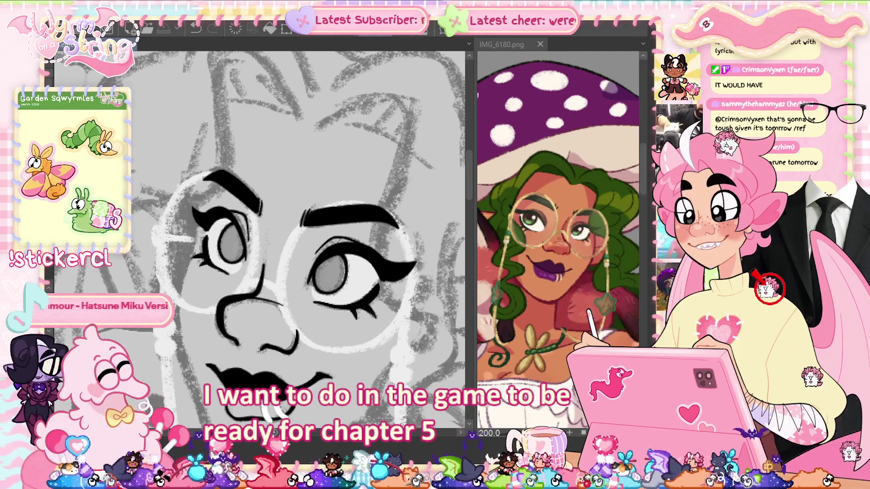
# Step: Mirror the canvas view and flip it back to check the face proportions, then zoom in
pyautogui.press('h')
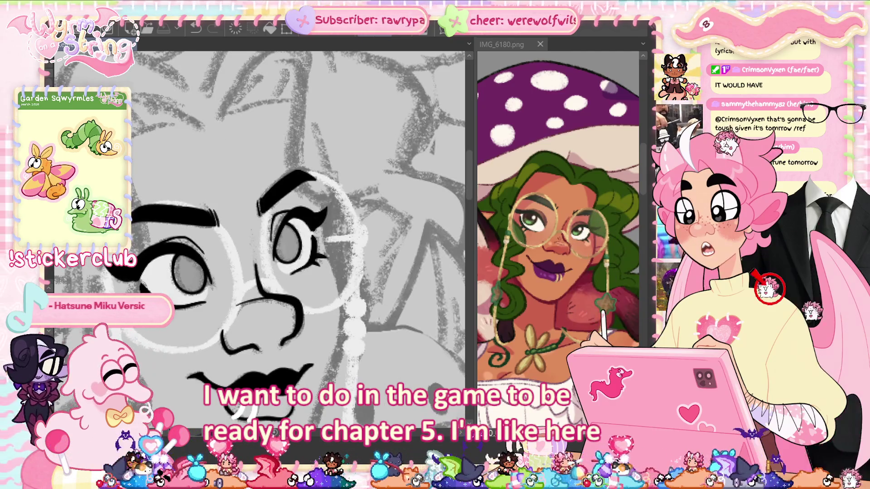
pyautogui.press('h')
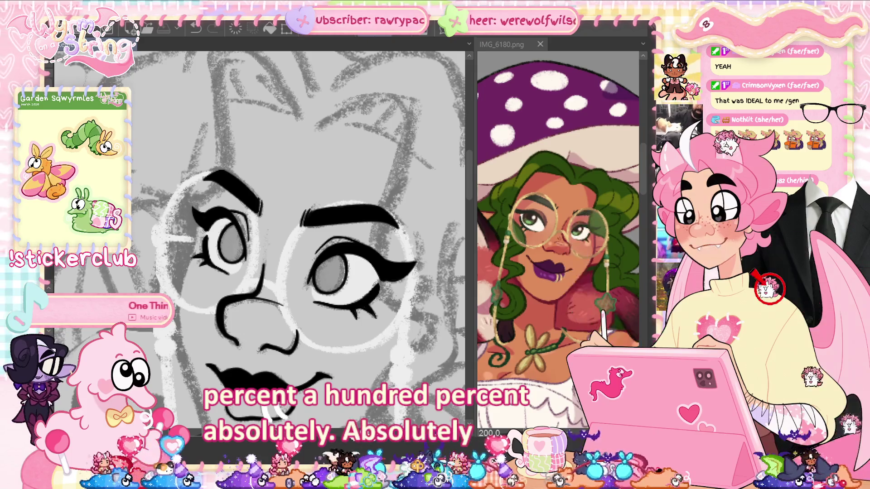
pyautogui.scroll(3, 462, 185)
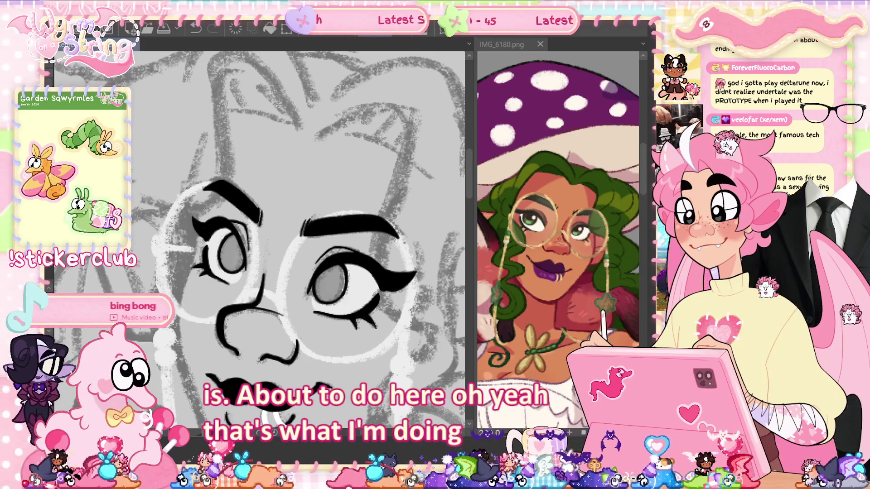
# Step: Draw a pink eyeliner stroke along the right eye's lower lid
pyautogui.moveTo(303, 303); pyautogui.dragTo(368, 312)
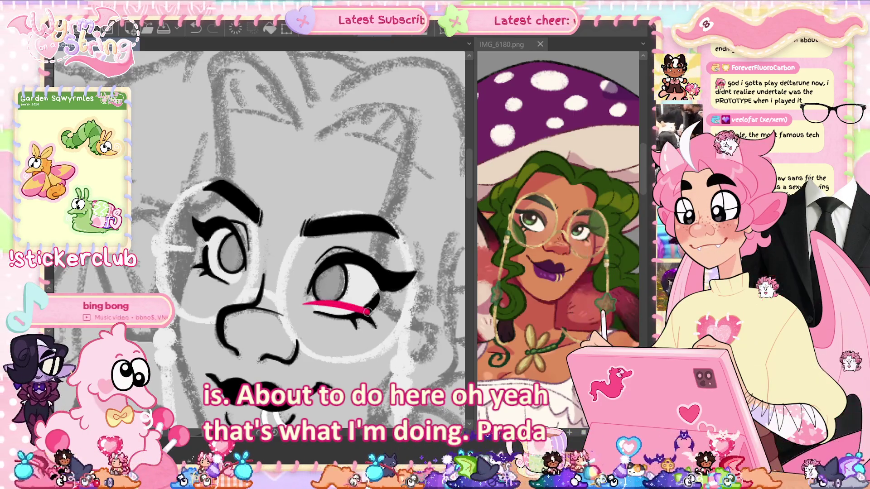
# Step: Thicken the right eye's pink liner, add liner under the left eye, and rotate the left lens slightly clockwise
pyautogui.moveTo(304, 303); pyautogui.dragTo(372, 311)
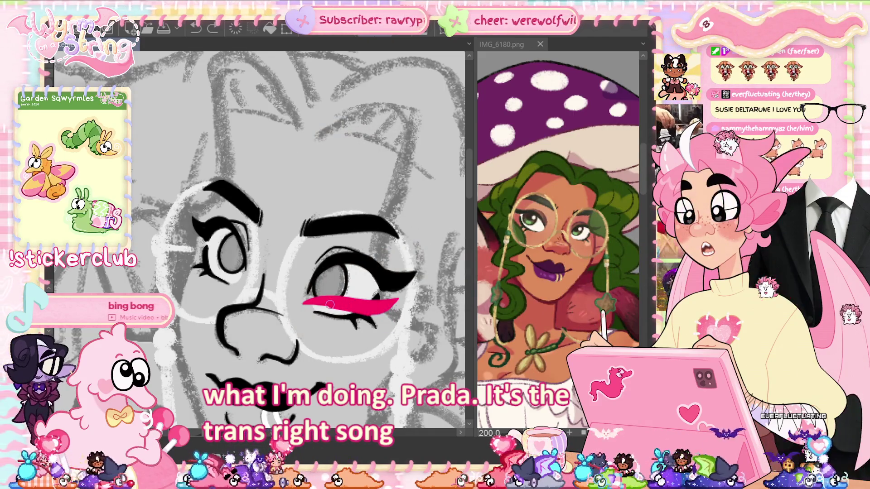
pyautogui.moveTo(330, 304); pyautogui.dragTo(307, 303)
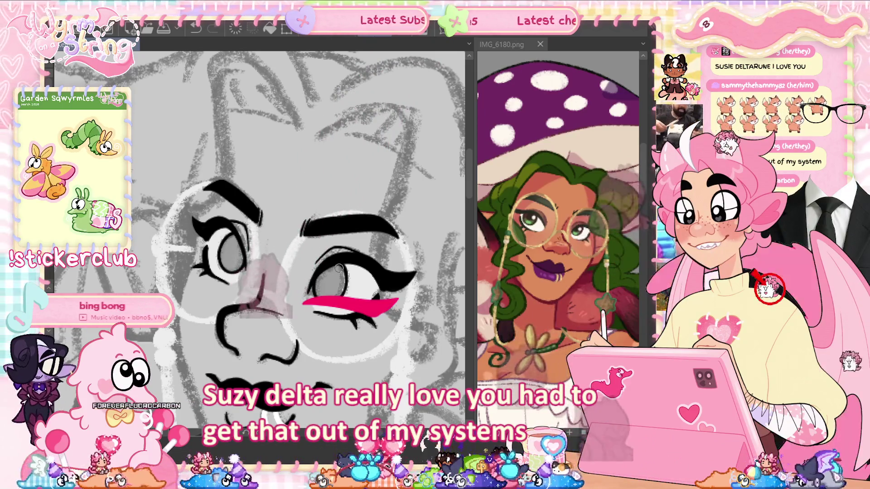
pyautogui.moveTo(212, 258); pyautogui.dragTo(237, 277)
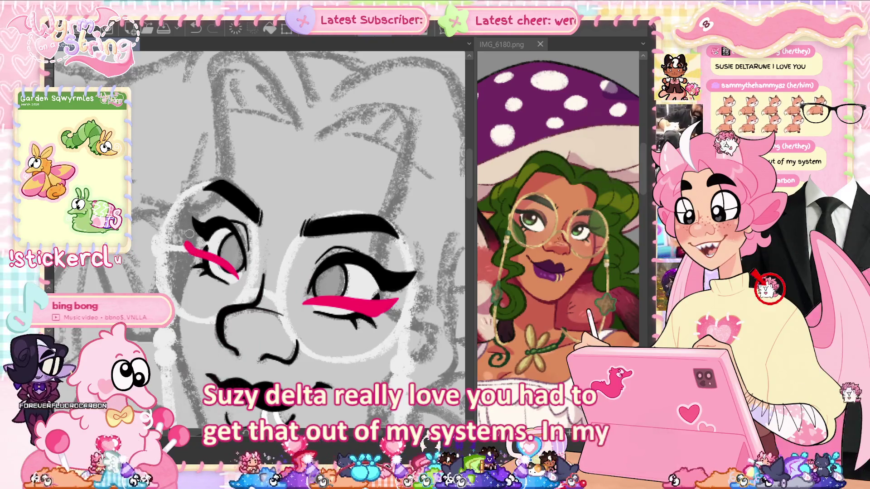
pyautogui.moveTo(197, 245); pyautogui.dragTo(240, 277)
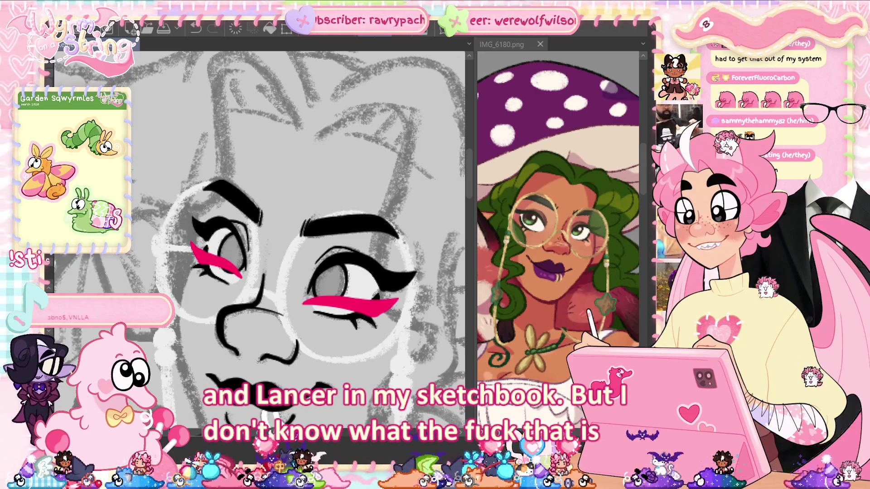
pyautogui.hotkey('ctrl', 't')
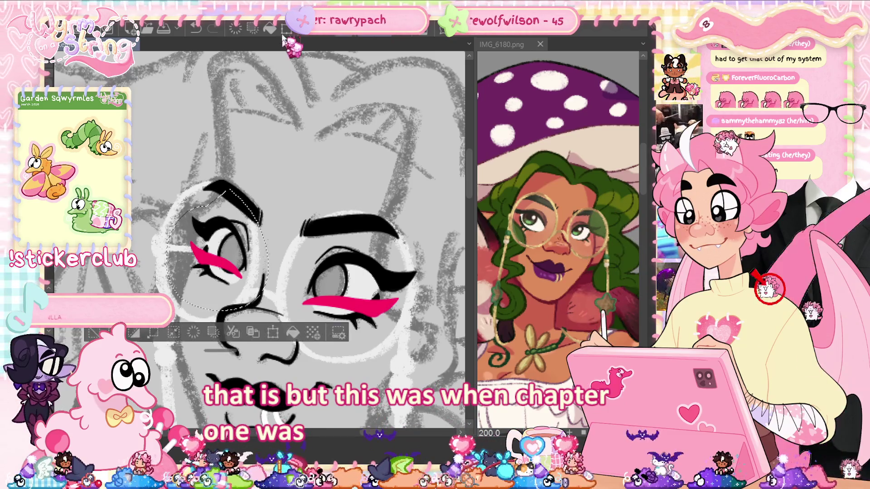
pyautogui.moveTo(280, 153); pyautogui.dragTo(289, 156)
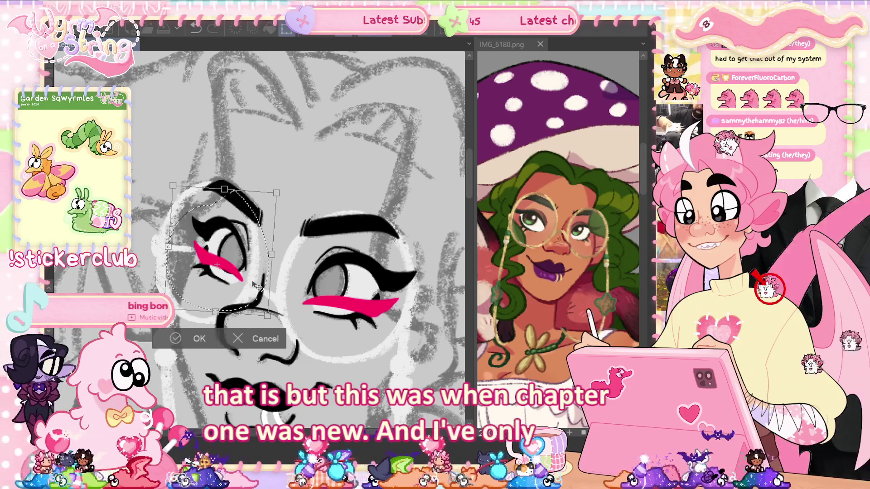
# Step: Apply the left lens rotation, deselect it, and zoom in on the eye
pyautogui.press('Return')
pyautogui.hotkey('ctrl', 'd')
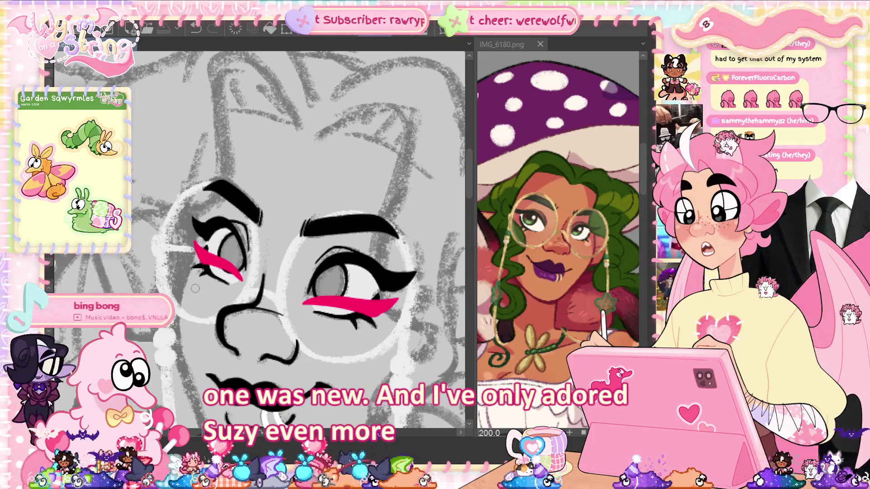
pyautogui.scroll(3, 221, 320)
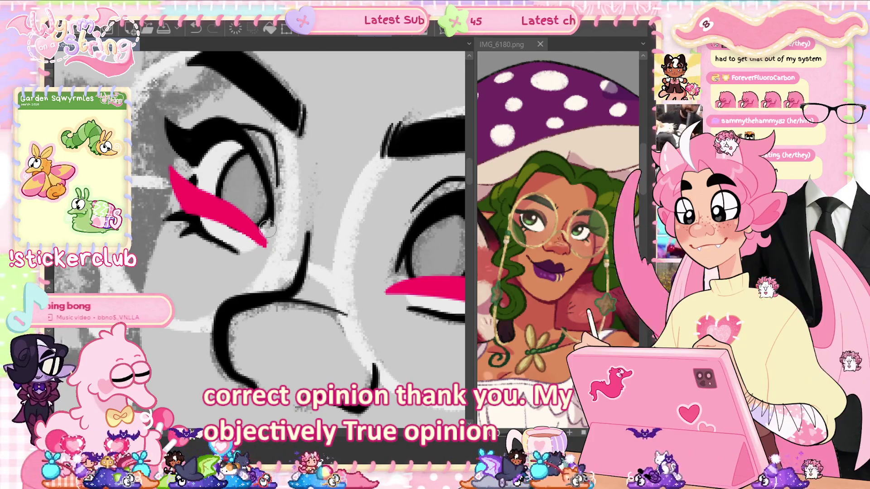
# Step: Zoom out and undo to reveal the grey sketch and glasses beneath the black lineart
pyautogui.scroll(-3, 258, 232)
pyautogui.scroll(-1, 290, 226)
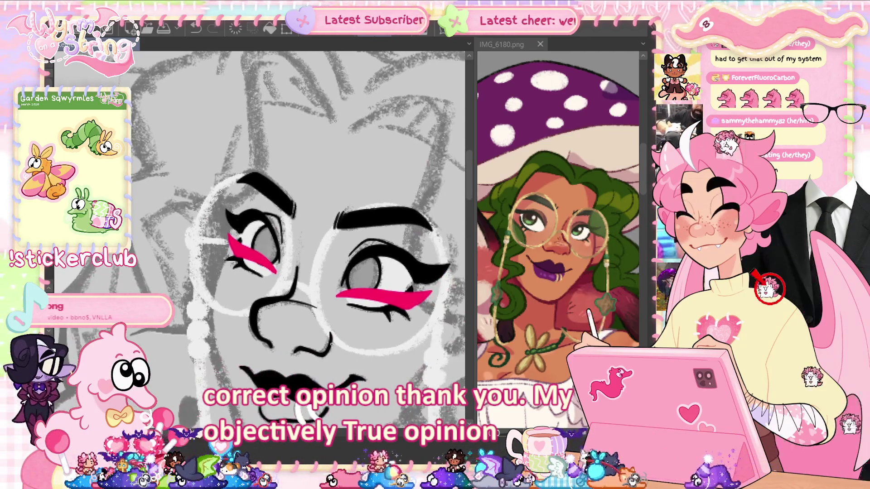
pyautogui.hotkey('ctrl', 'z')
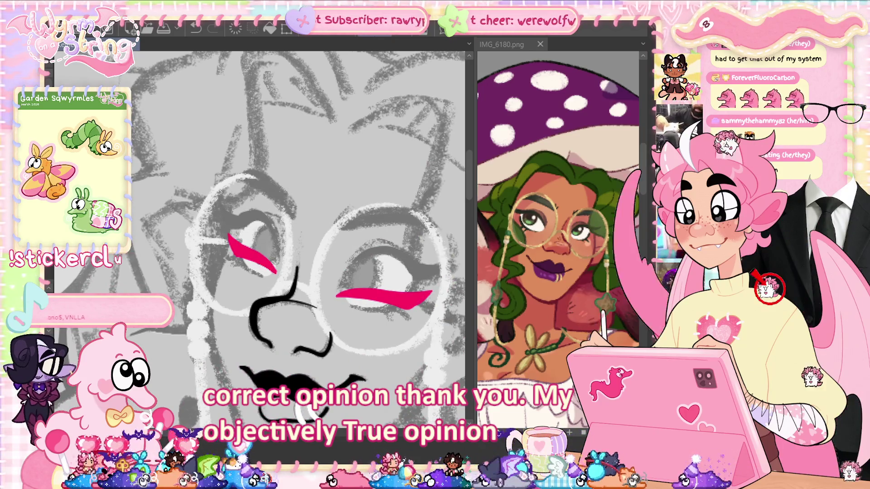
pyautogui.scroll(2, 326, 216)
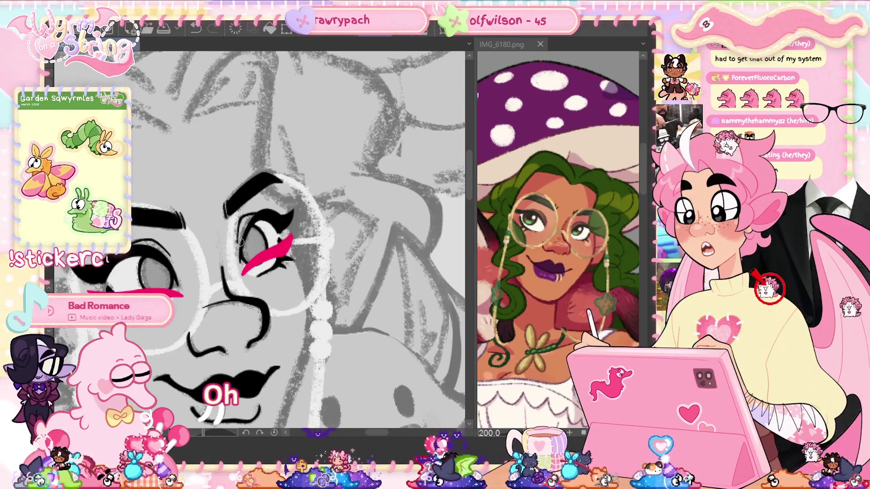
pyautogui.scroll(3, 267, 305)
# Step: Draw a thin pink upper-eyelid line on the right eye, redoing it until it fits
pyautogui.moveTo(290, 203); pyautogui.dragTo(367, 254)
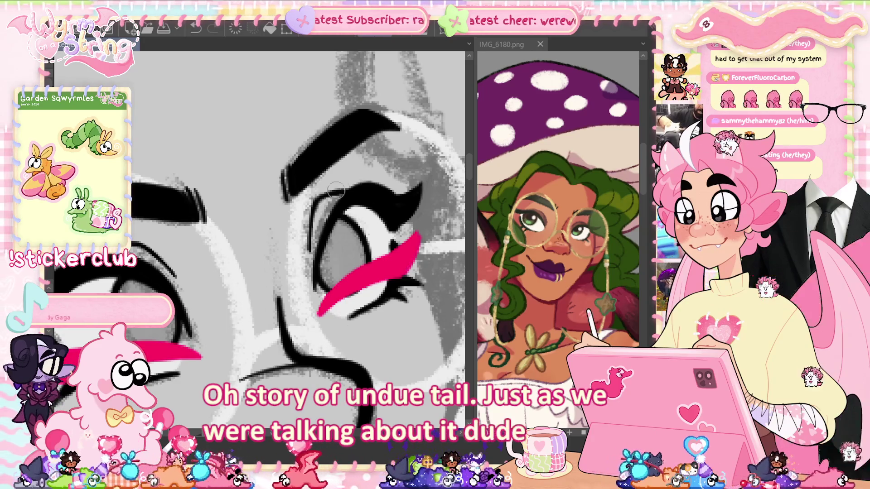
pyautogui.moveTo(348, 192); pyautogui.dragTo(311, 207)
pyautogui.hotkey('ctrl', 'z')
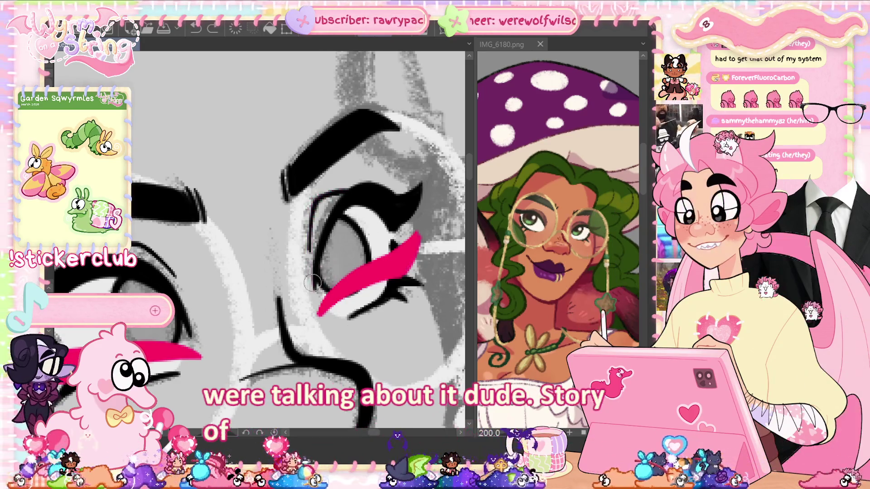
pyautogui.moveTo(311, 290)
pyautogui.mouseDown()
pyautogui.moveTo(311, 216)
pyautogui.moveTo(314, 287)
pyautogui.mouseUp()
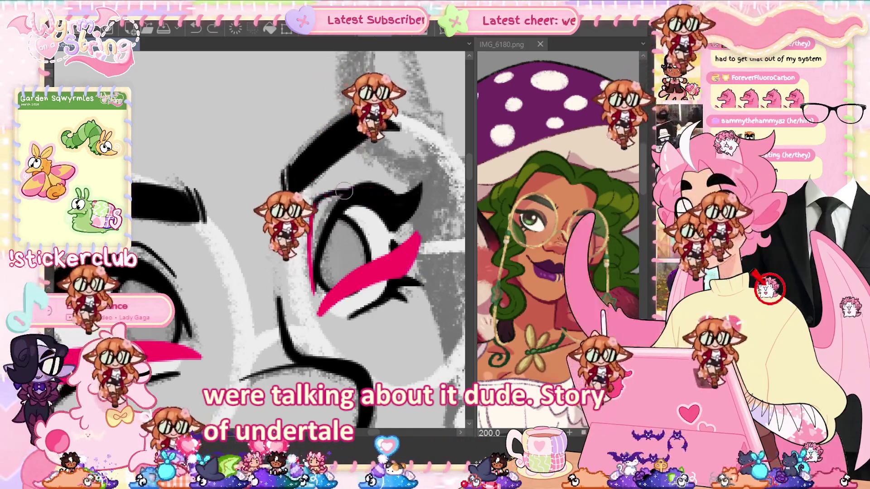
pyautogui.moveTo(312, 215); pyautogui.dragTo(387, 208)
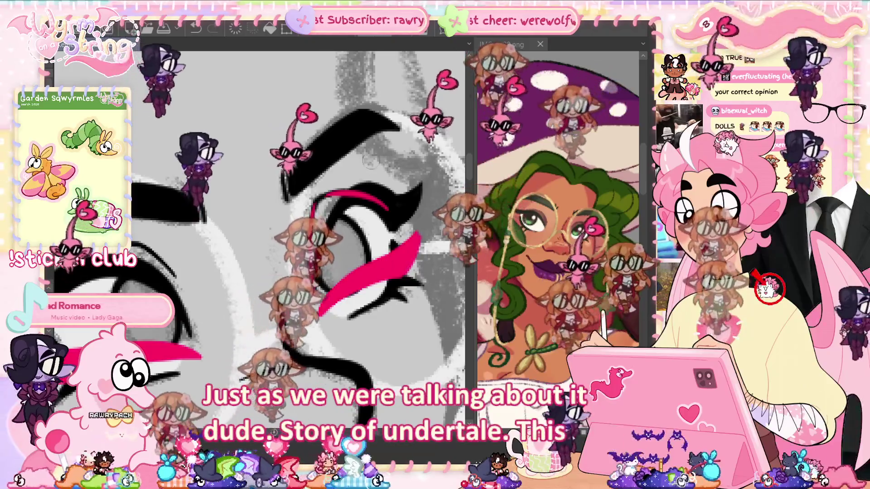
pyautogui.hotkey('ctrl', 'z')
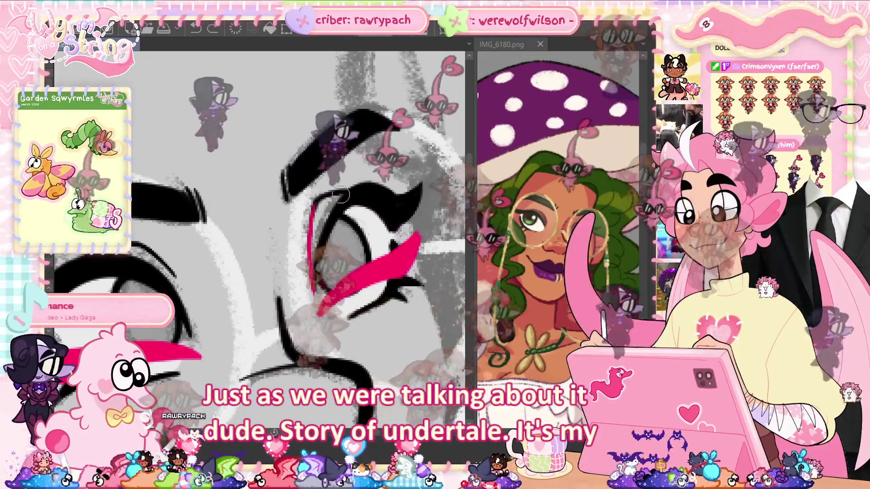
pyautogui.moveTo(329, 195); pyautogui.dragTo(388, 219)
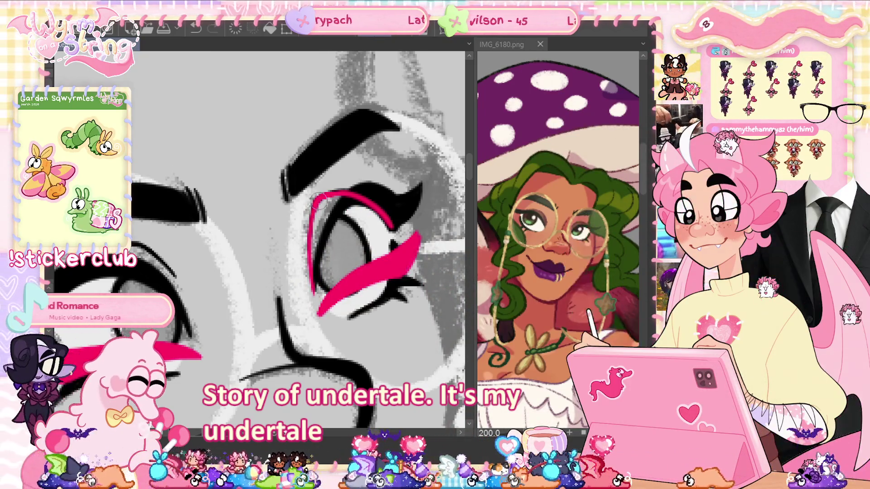
pyautogui.moveTo(313, 305); pyautogui.dragTo(419, 323)
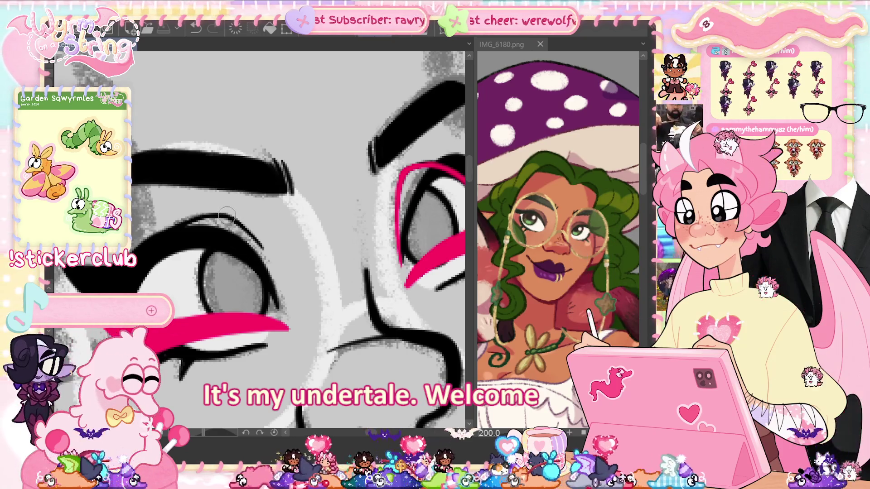
# Step: Try pink strokes along the left eye's upper lid, undoing the ones that don't fit
pyautogui.moveTo(226, 214); pyautogui.dragTo(276, 272)
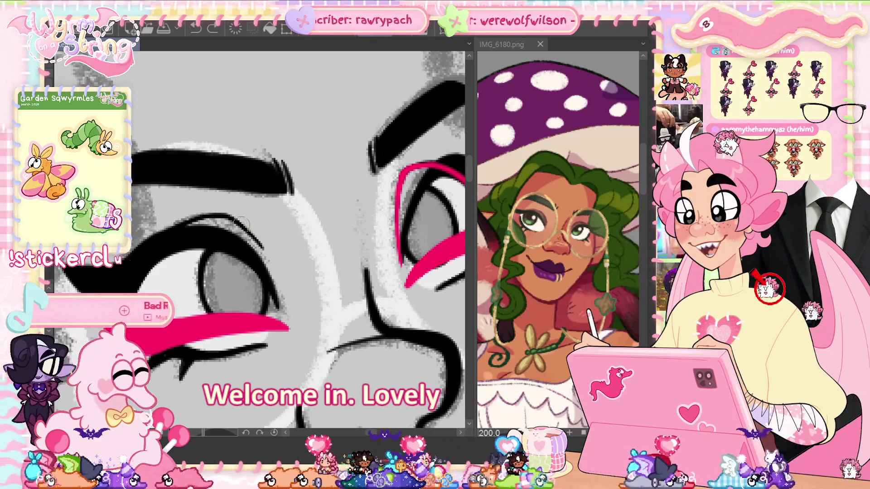
pyautogui.moveTo(227, 217); pyautogui.dragTo(281, 292)
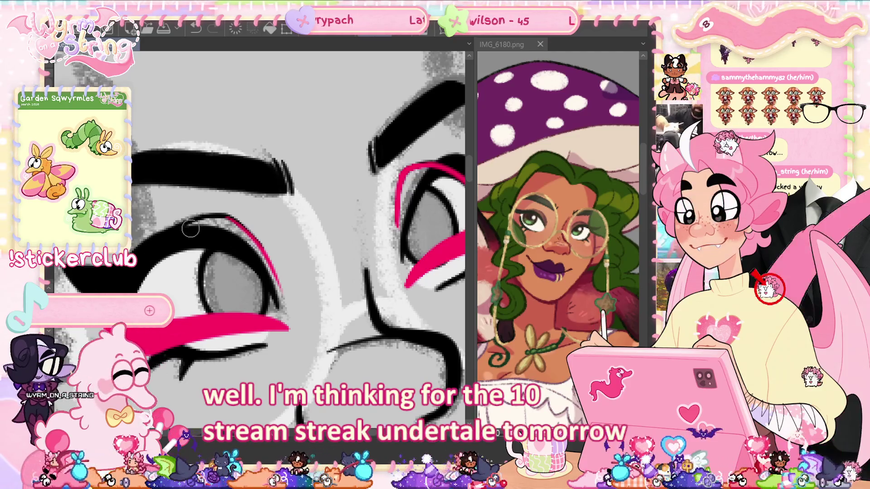
pyautogui.moveTo(226, 215); pyautogui.dragTo(168, 237)
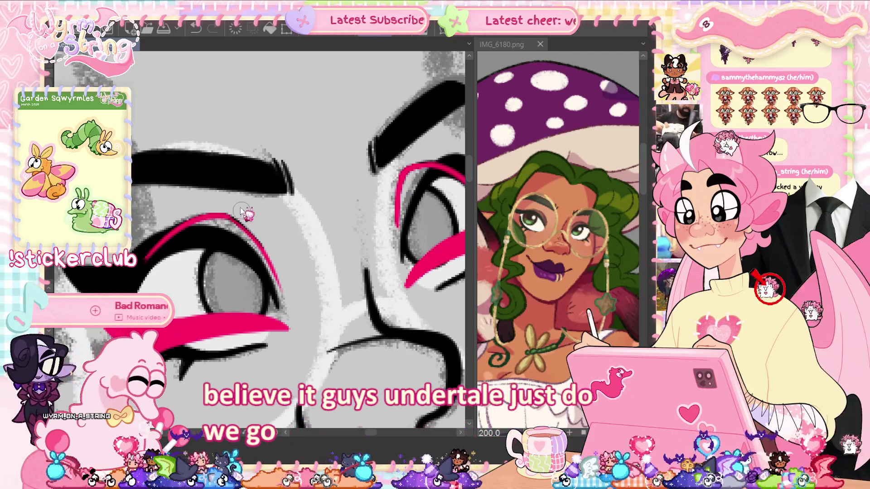
pyautogui.hotkey('ctrl', 'z')
pyautogui.moveTo(231, 212); pyautogui.dragTo(194, 221)
pyautogui.hotkey('ctrl', 'z')
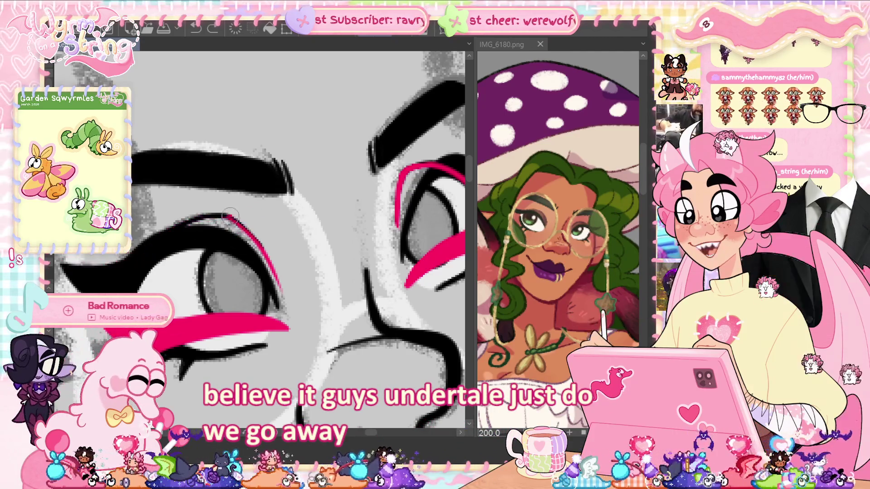
# Step: Redraw the final pink left upper-lid line, mirror the view, and open Hue/Saturation/Luminosity
pyautogui.moveTo(231, 213); pyautogui.dragTo(150, 250)
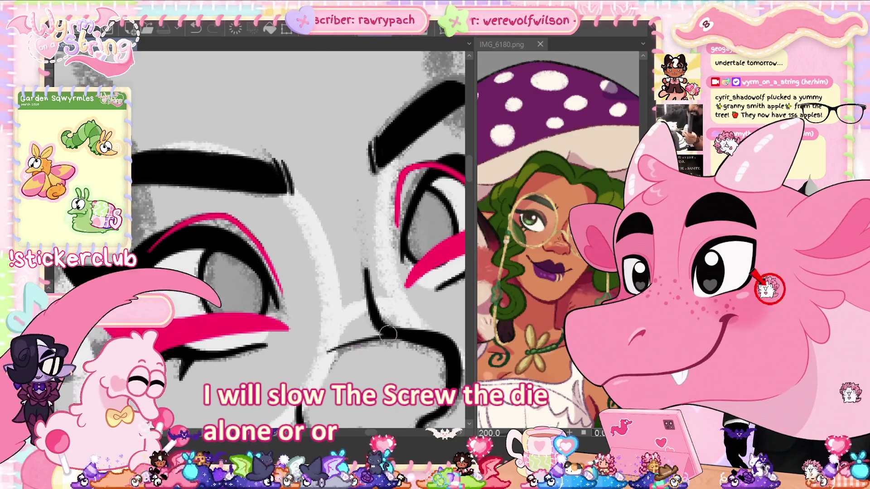
pyautogui.press('h')
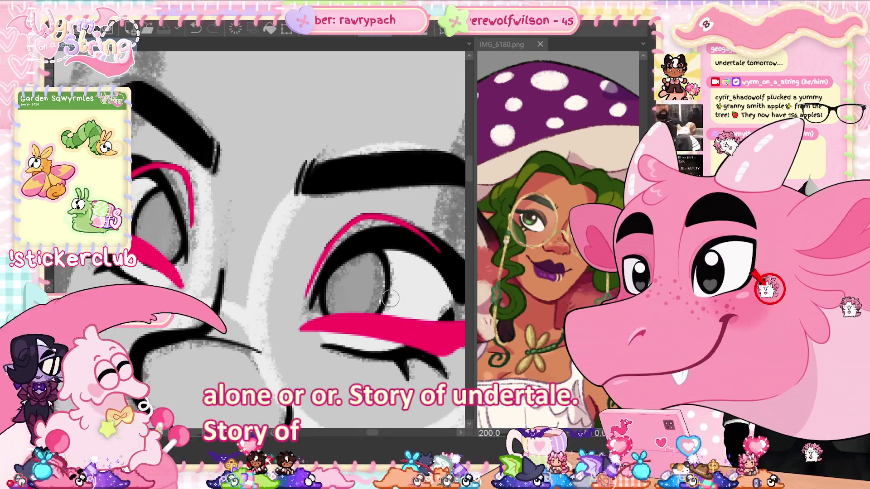
pyautogui.hotkey('ctrl', 'u')
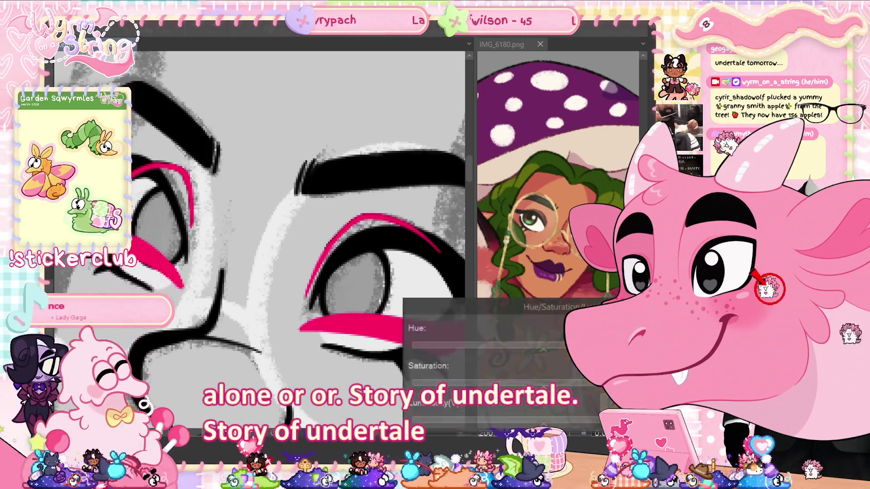
# Step: Cancel the Hue/Saturation/Luminosity dialog without applying any colour change
pyautogui.press('Escape')
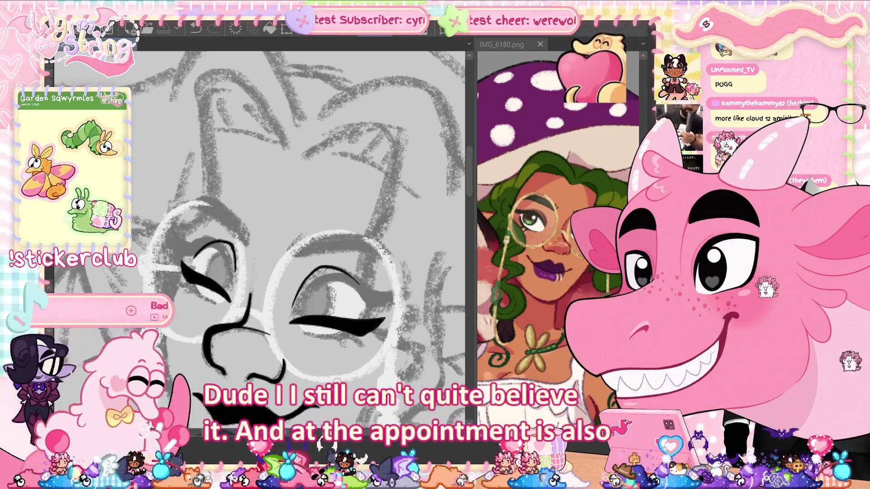
pyautogui.scroll(5, 339, 378)
pyautogui.scroll(-5, 338, 377)
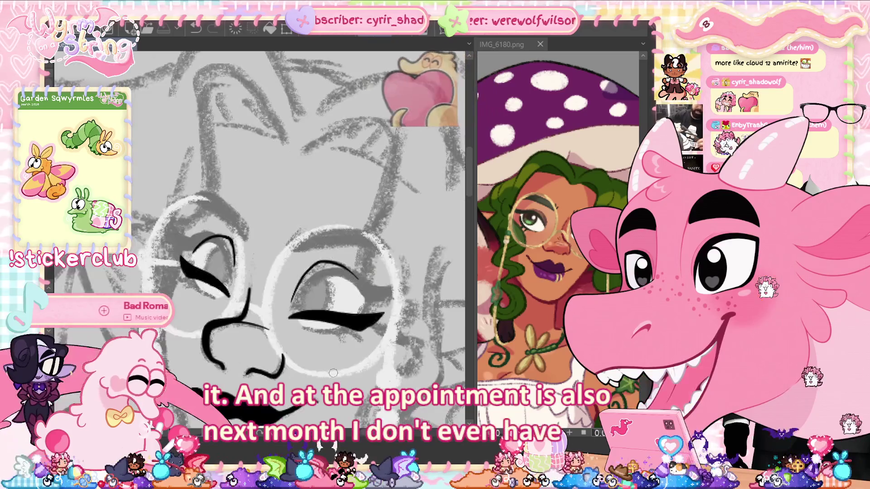
pyautogui.scroll(5, 256, 258)
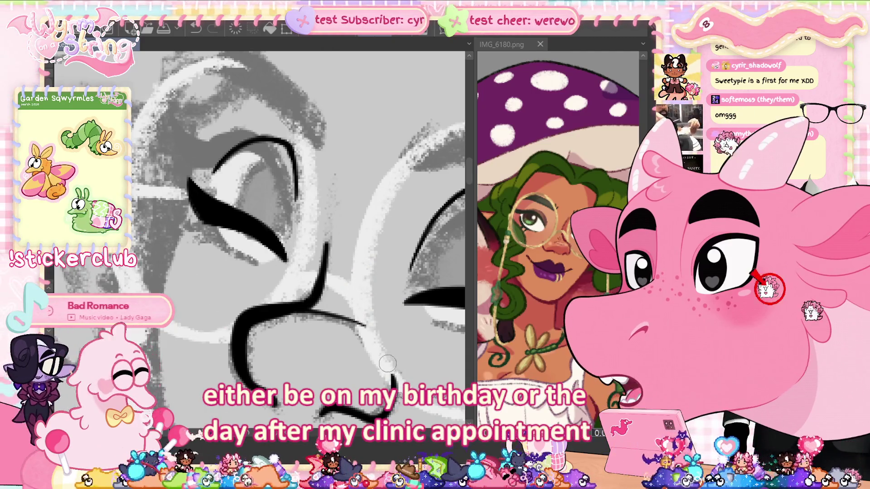
pyautogui.scroll(-2, 388, 363)
pyautogui.scroll(-1, 404, 374)
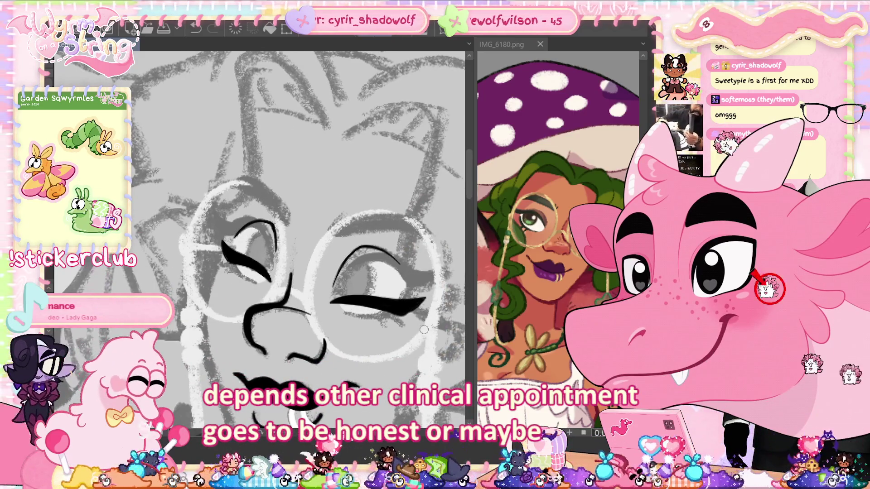
pyautogui.scroll(2, 423, 330)
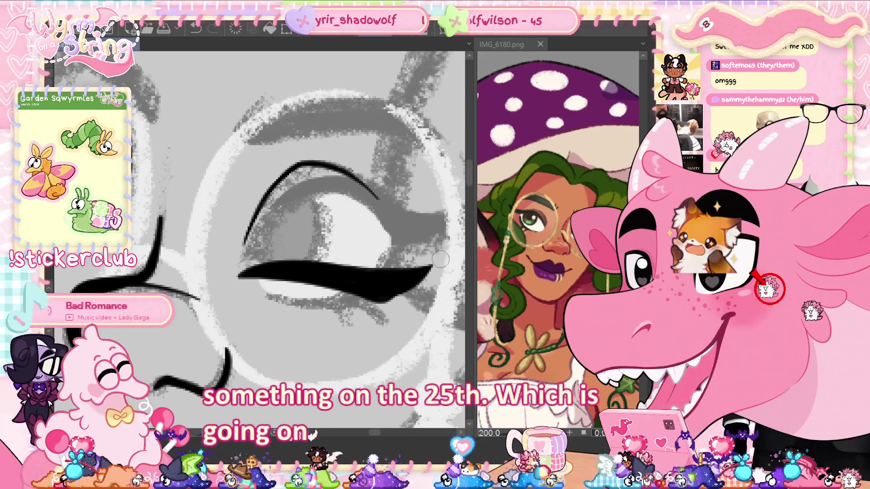
pyautogui.scroll(-3, 415, 294)
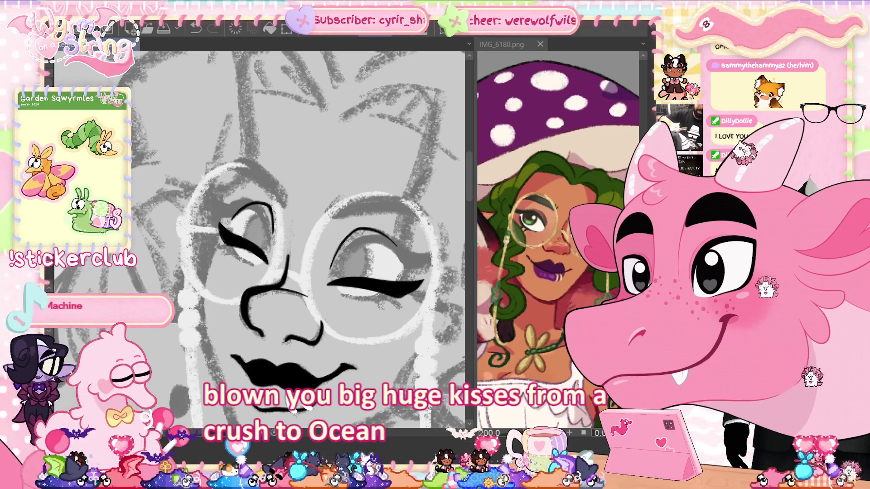
# Step: Undo back to the open eyes with inked eyebrows and start transforming the eyebrows
pyautogui.hotkey('ctrl', 'z')
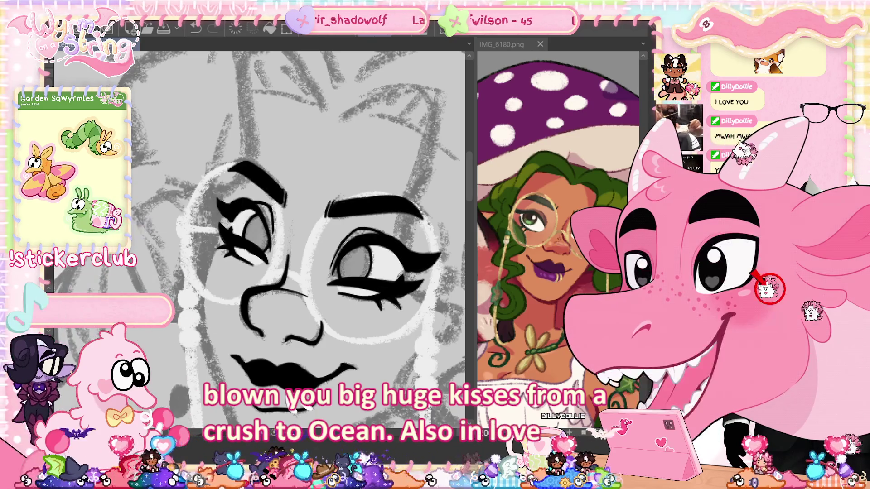
pyautogui.moveTo(381, 222)
pyautogui.mouseDown()
pyautogui.moveTo(305, 225)
pyautogui.moveTo(201, 156)
pyautogui.moveTo(317, 107)
pyautogui.moveTo(419, 177)
pyautogui.mouseUp()
pyautogui.hotkey('ctrl', 'd')
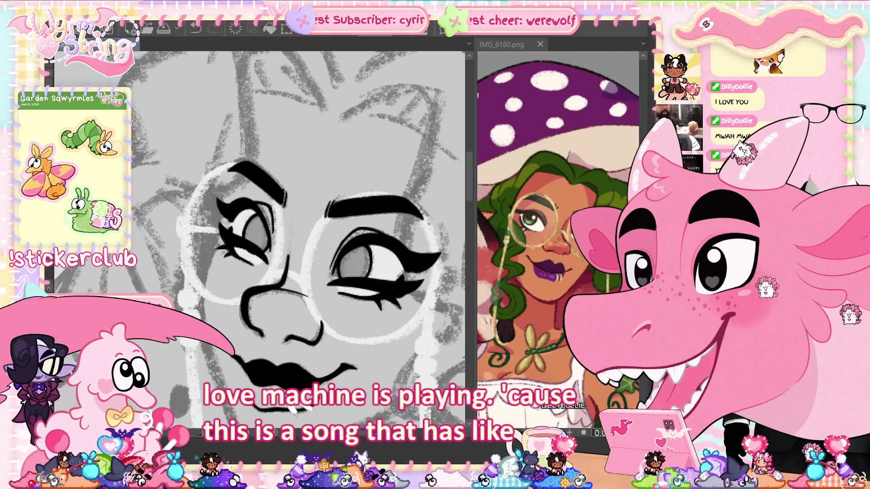
pyautogui.hotkey('ctrl', 'z')
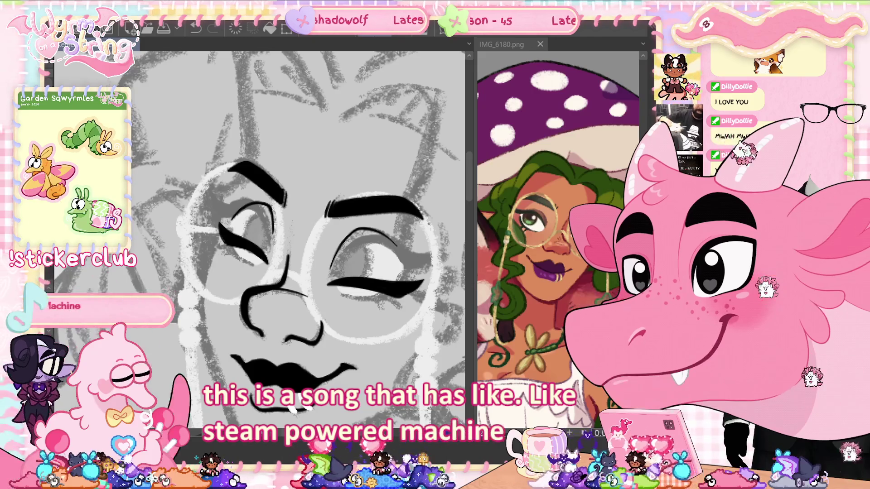
pyautogui.hotkey('ctrl', 't')
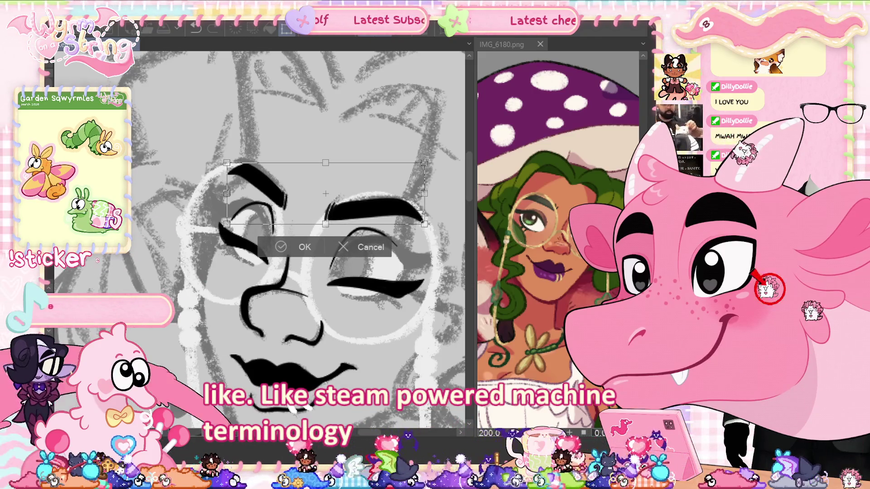
# Step: Confirm the eyebrow transform in place, then undo the eyebrow and closed-eye strokes
pyautogui.press('Return')
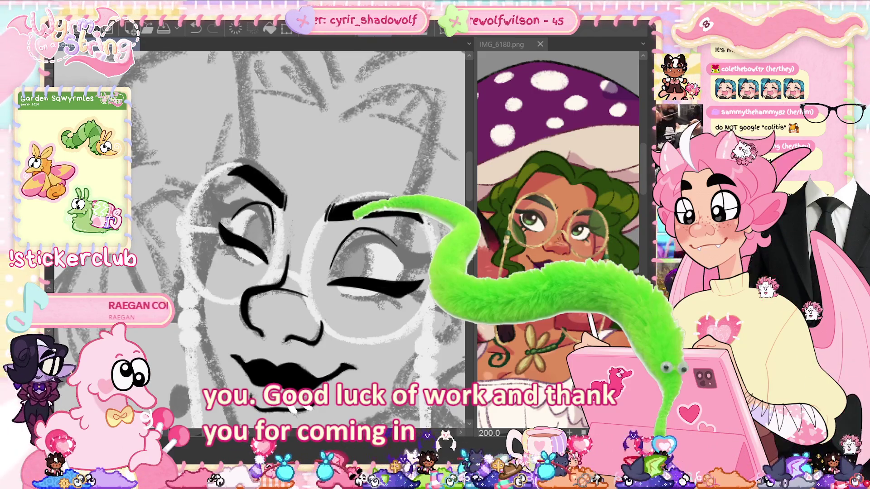
pyautogui.hotkey('ctrl', 'z')
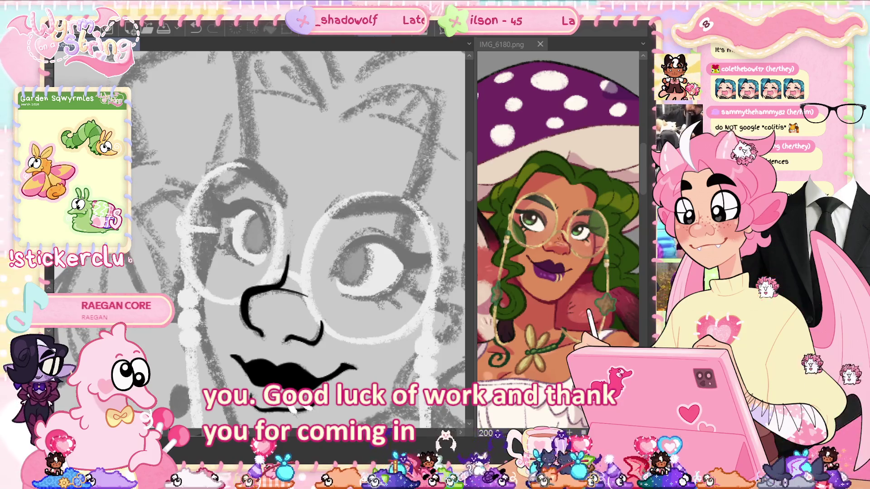
# Step: Restore the open-eyed version with bold brows, then ink the long left face outline
pyautogui.hotkey('ctrl', 'y')
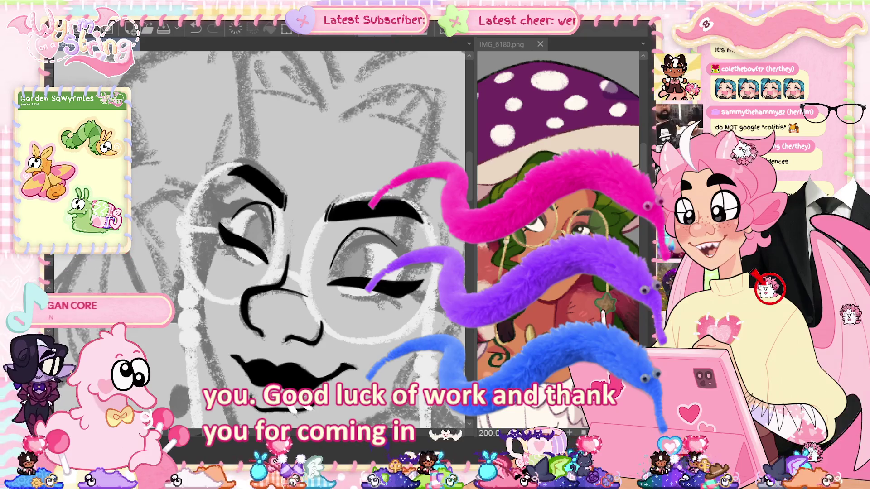
pyautogui.hotkey('ctrl', 'z')
pyautogui.hotkey('ctrl', 'z')
pyautogui.hotkey('ctrl', 'y')
pyautogui.hotkey('ctrl', 'y')
pyautogui.hotkey('ctrl', 'z')
pyautogui.hotkey('ctrl', 'z')
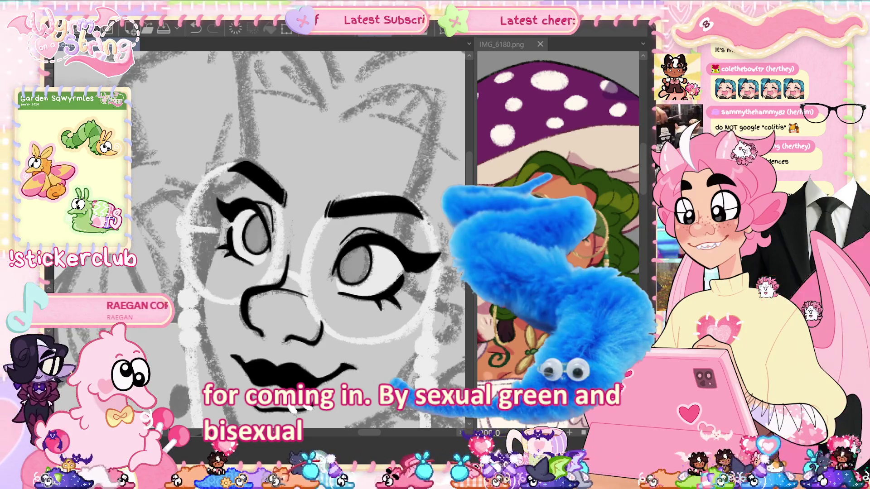
pyautogui.moveTo(219, 161); pyautogui.dragTo(228, 424)
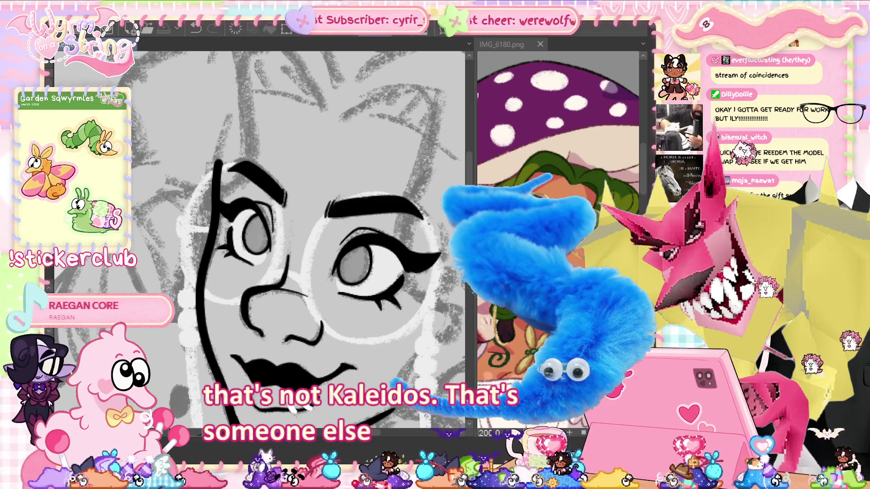
pyautogui.scroll(-2, 299, 240)
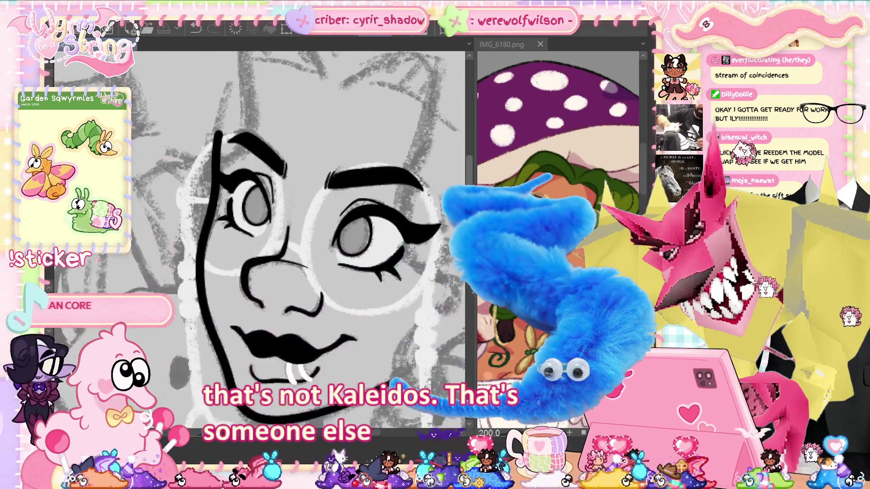
pyautogui.scroll(-3, 299, 240)
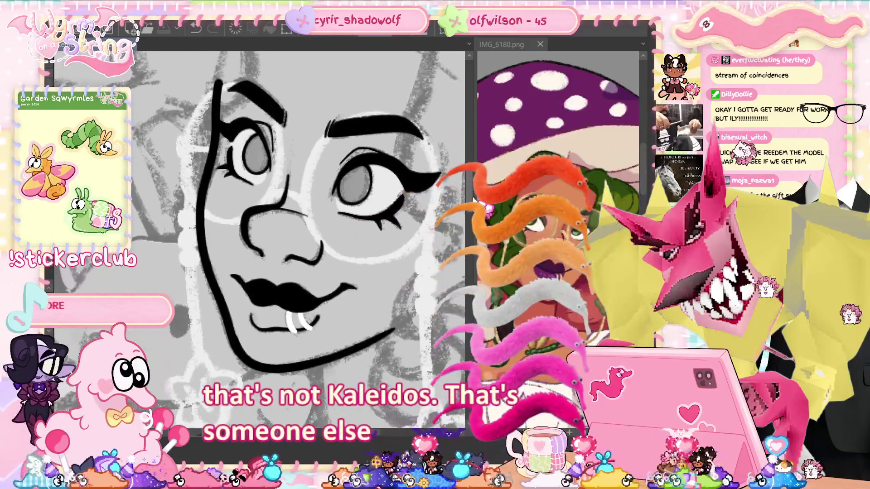
pyautogui.scroll(2, 299, 240)
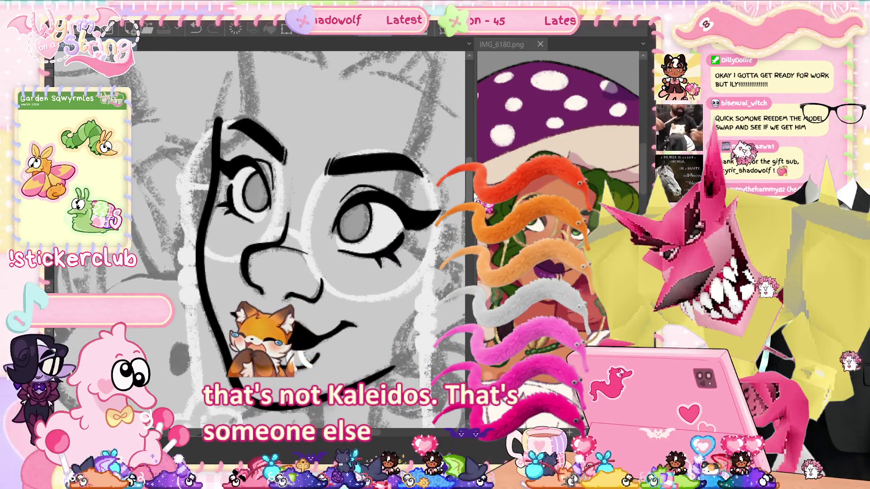
pyautogui.scroll(3, 299, 240)
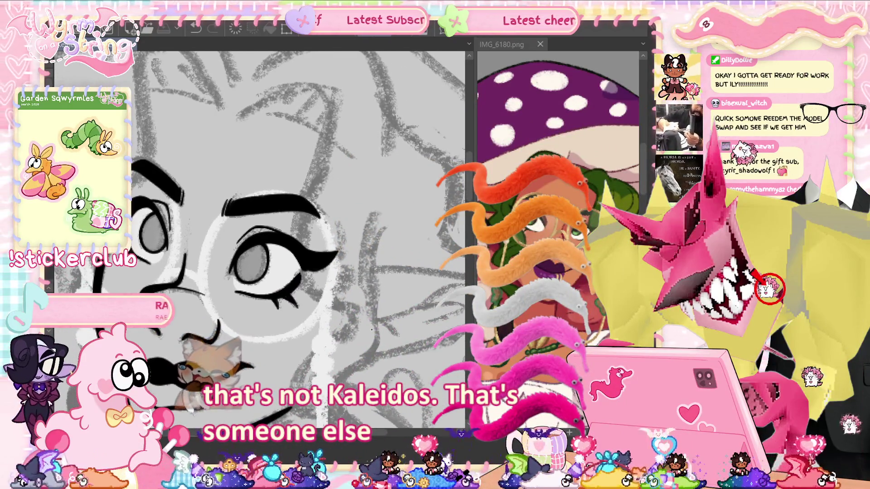
pyautogui.scroll(-2, 372, 329)
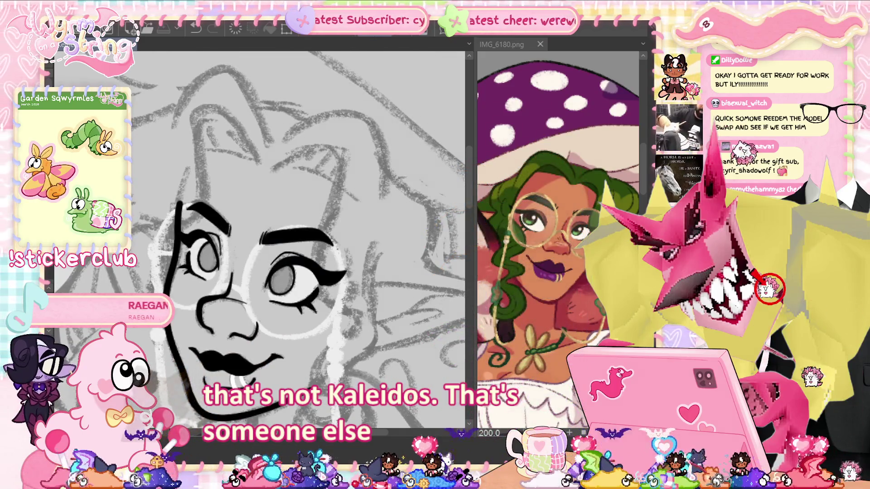
pyautogui.scroll(-2, 344, 281)
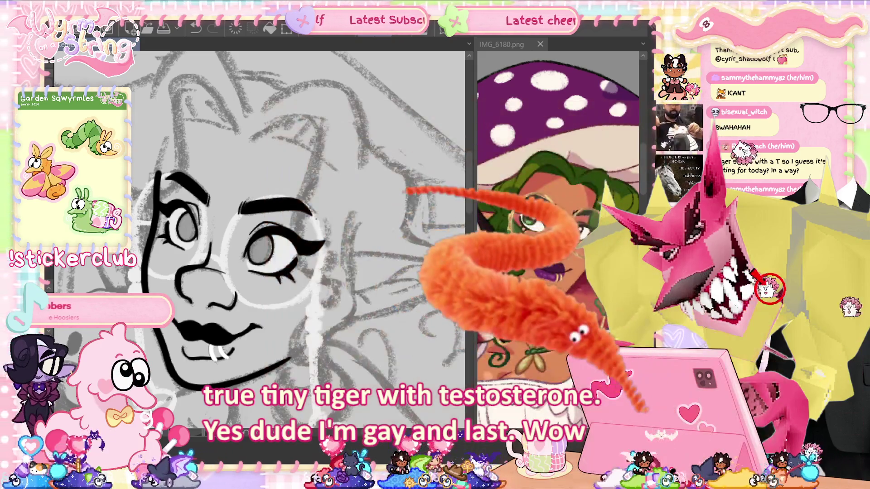
# Step: Ink the hair line around the side of the head and the curl beside the right cheek
pyautogui.moveTo(261, 135)
pyautogui.mouseDown()
pyautogui.moveTo(303, 120)
pyautogui.moveTo(293, 239)
pyautogui.mouseUp()
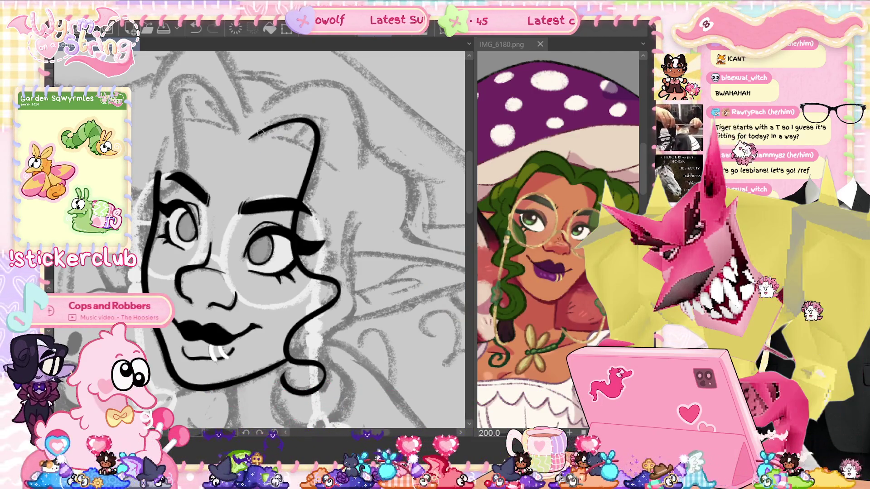
pyautogui.scroll(-3, 260, 131)
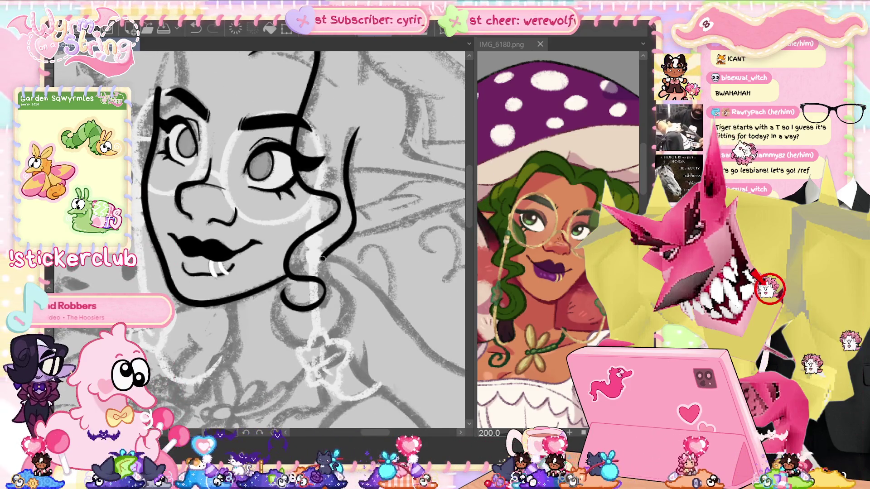
pyautogui.moveTo(343, 289); pyautogui.dragTo(335, 336)
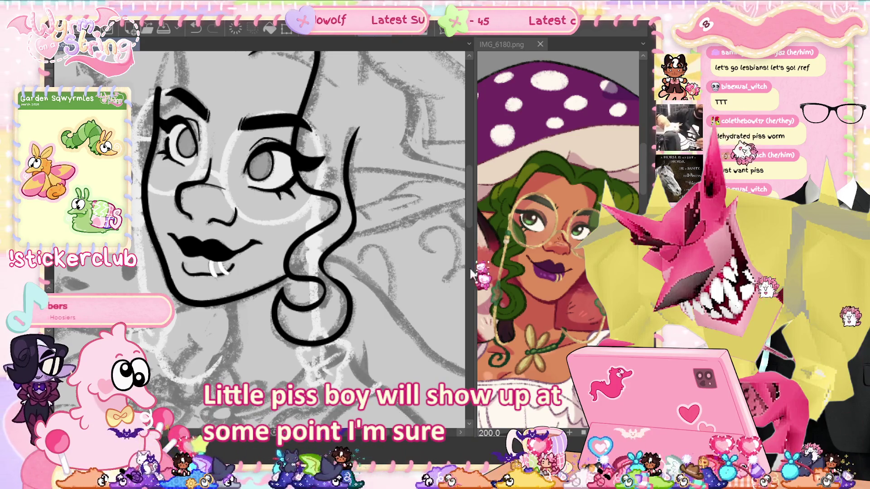
pyautogui.scroll(3, 448, 181)
# Step: Ink two curved hair strands sweeping over the top of the head
pyautogui.moveTo(363, 230)
pyautogui.mouseDown()
pyautogui.moveTo(358, 177)
pyautogui.moveTo(276, 160)
pyautogui.mouseUp()
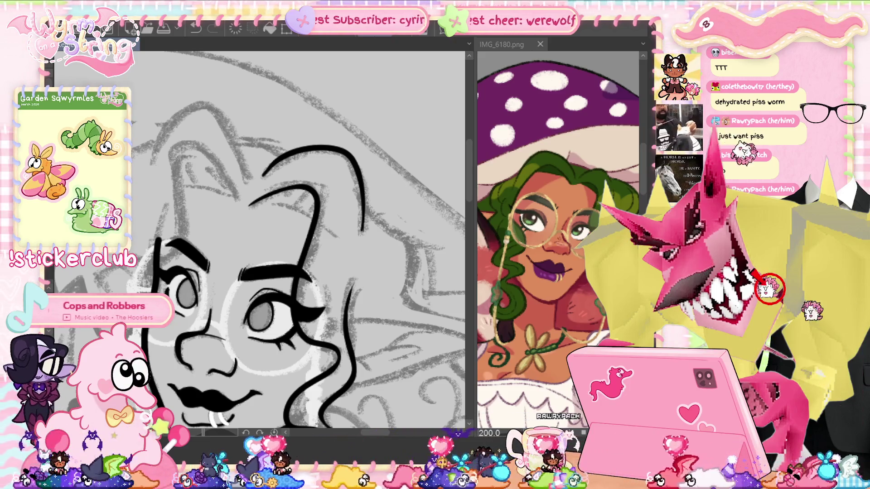
pyautogui.moveTo(258, 240); pyautogui.dragTo(351, 247)
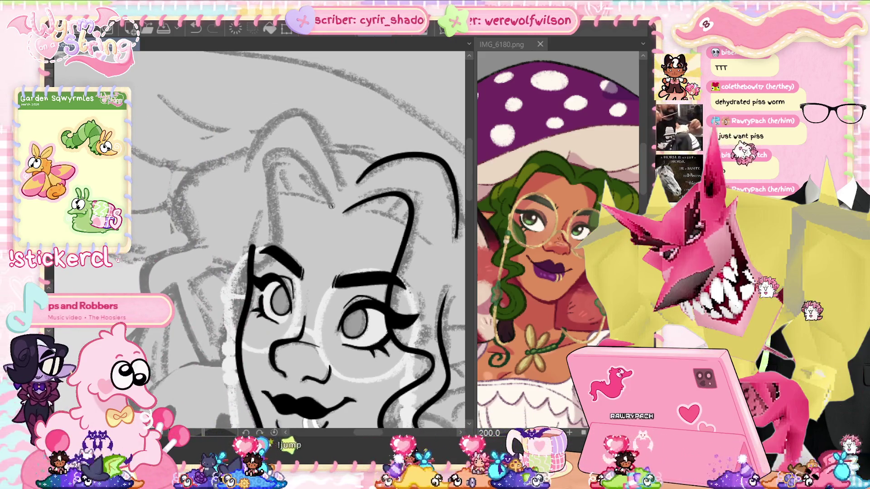
pyautogui.moveTo(332, 206); pyautogui.dragTo(274, 158)
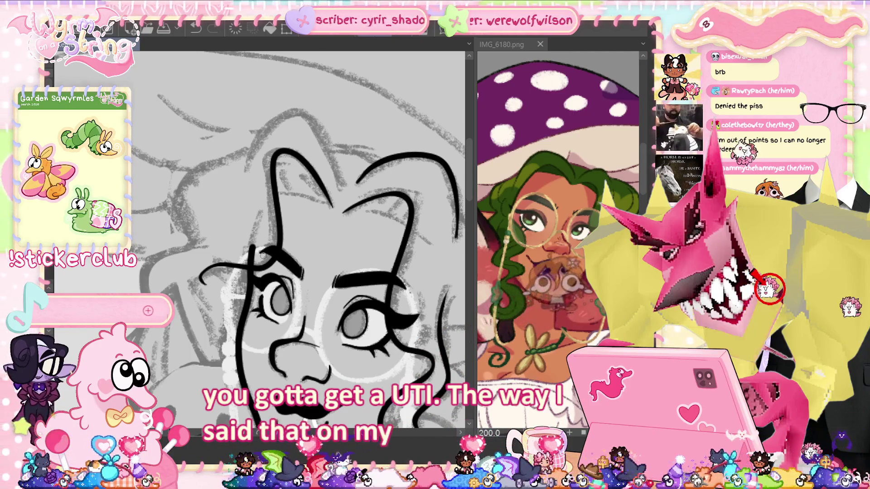
# Step: Reset the canvas to upright and ink another upward-curving hair strand on top of the head
pyautogui.moveTo(254, 235); pyautogui.dragTo(229, 217)
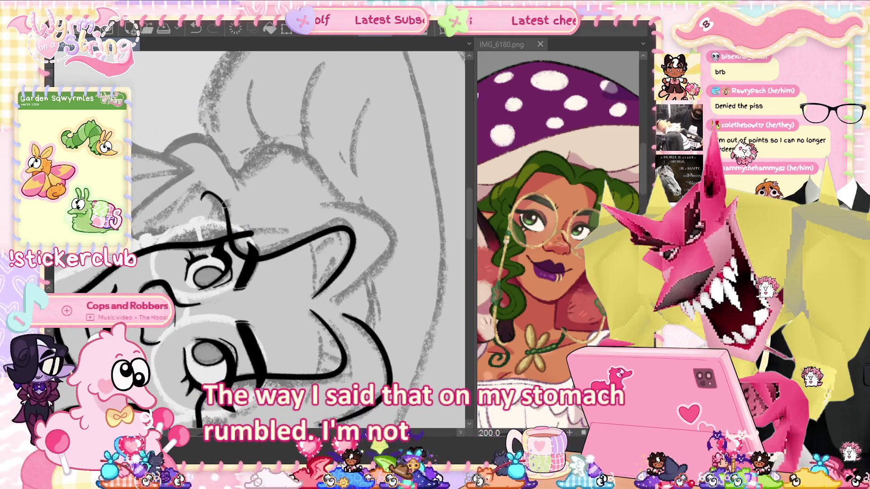
pyautogui.hotkey('ctrl', '@')
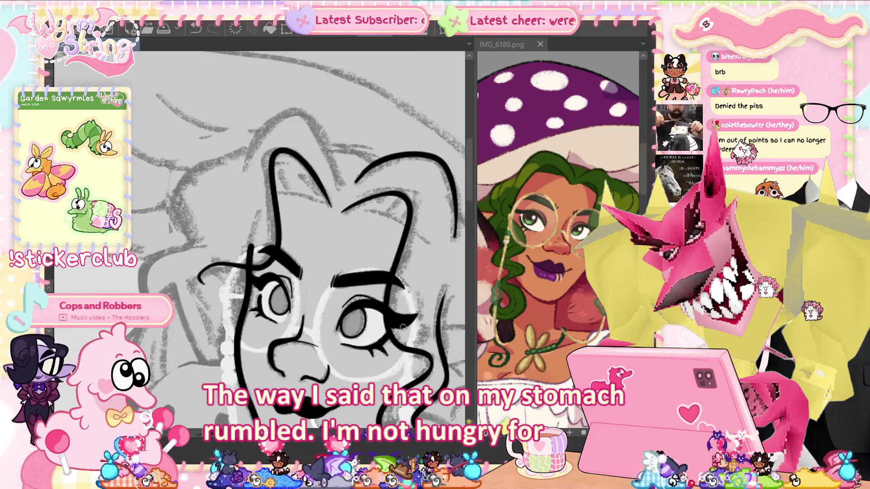
pyautogui.moveTo(339, 183); pyautogui.dragTo(295, 110)
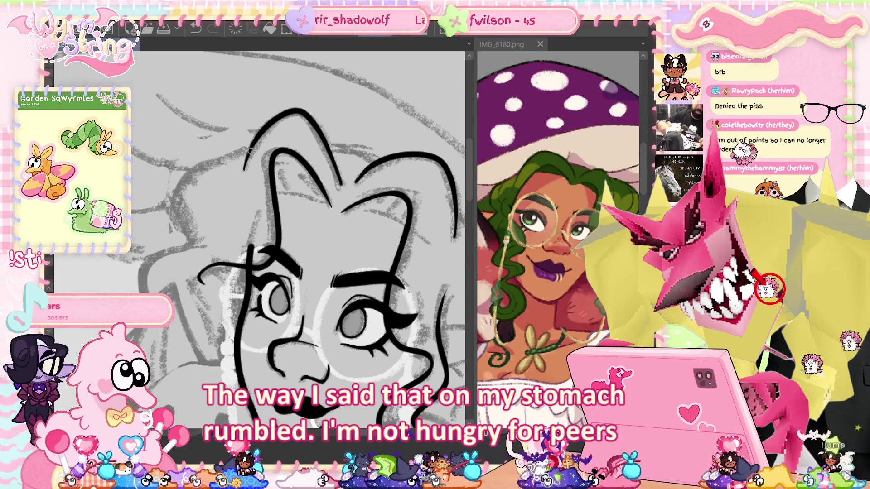
pyautogui.moveTo(290, 317)
pyautogui.mouseDown()
pyautogui.moveTo(277, 208)
pyautogui.moveTo(280, 222)
pyautogui.mouseUp()
pyautogui.moveTo(370, 362); pyautogui.dragTo(350, 367)
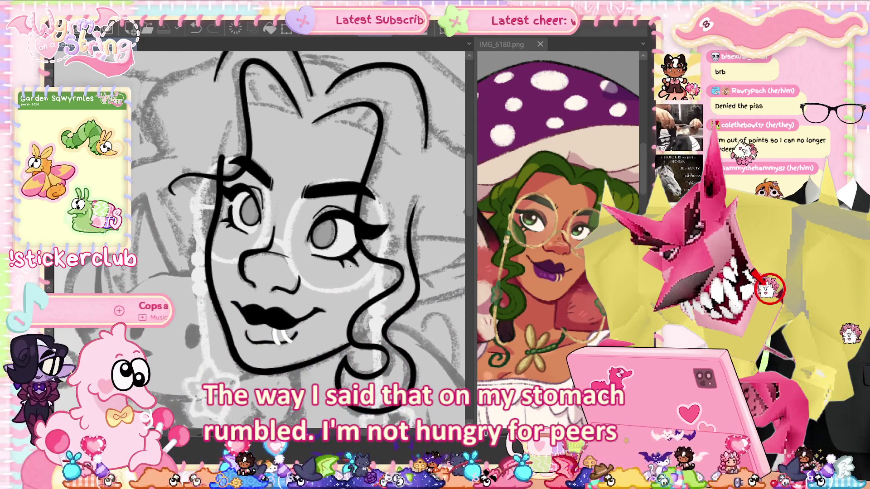
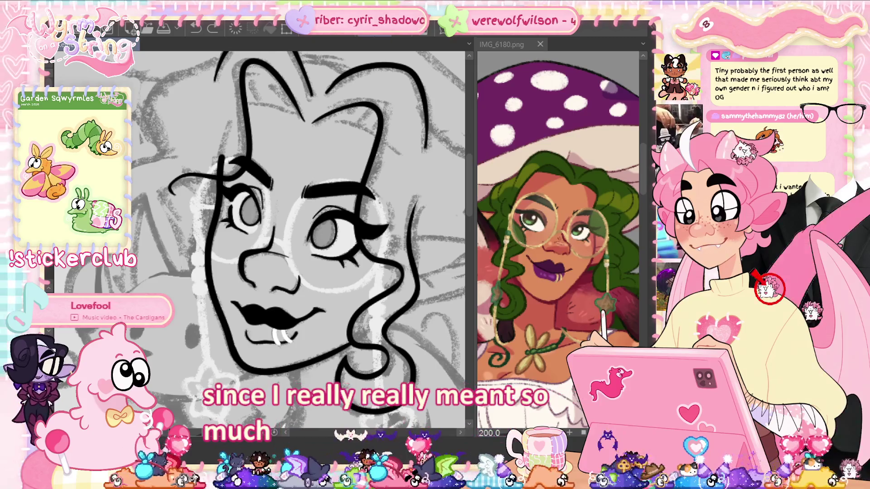
# Step: Pan the canvas left until the rough ear sketch beside the face is visible
pyautogui.moveTo(295, 226); pyautogui.dragTo(240, 190)
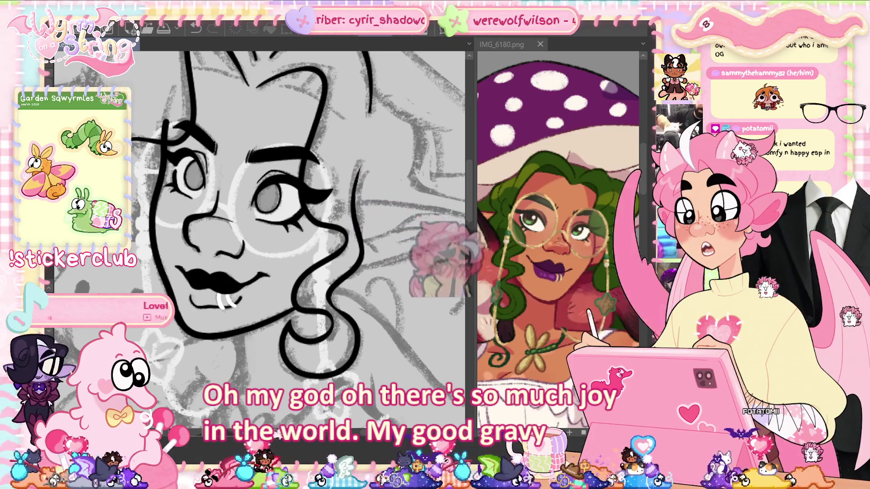
pyautogui.moveTo(453, 287); pyautogui.dragTo(397, 285)
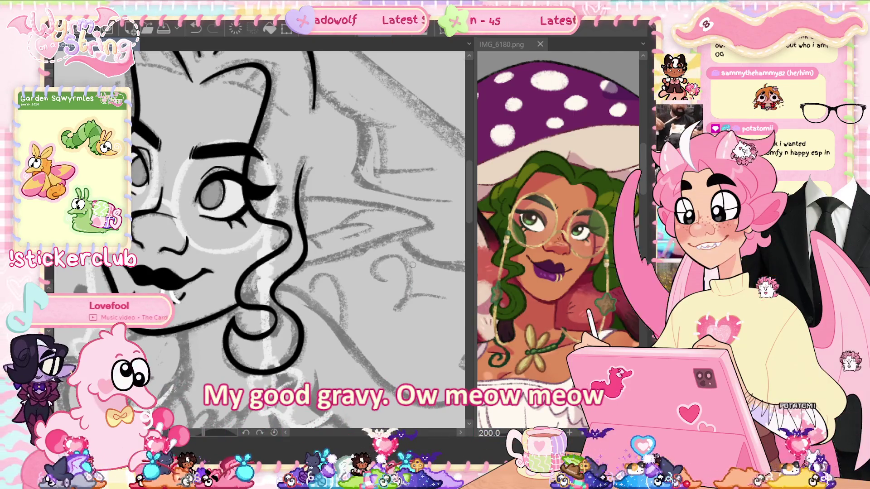
# Step: Ink the ear's top edge, then rotate the canvas and redraw the ear's base stroke
pyautogui.moveTo(278, 198); pyautogui.dragTo(381, 198)
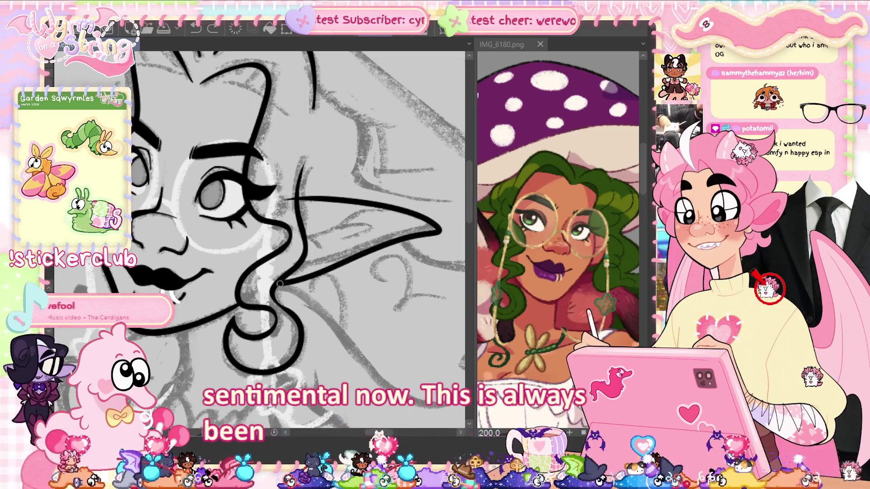
pyautogui.press('-')
pyautogui.press('-')
pyautogui.press('-')
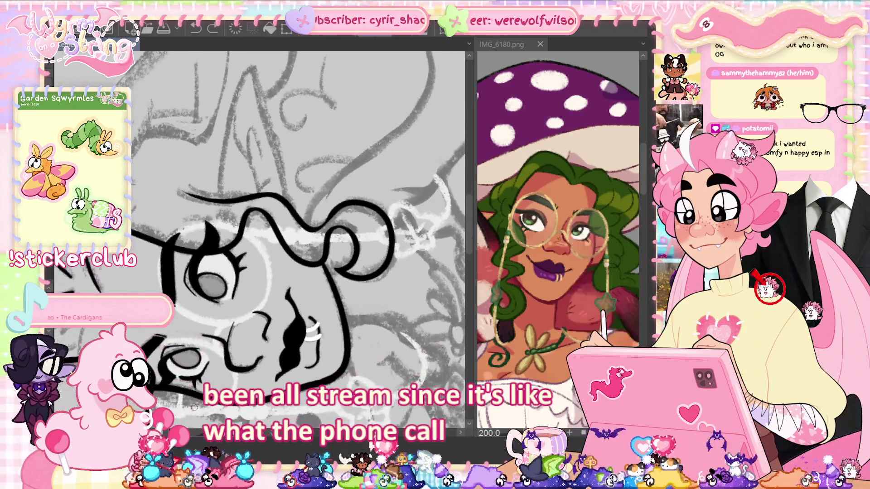
pyautogui.press('-')
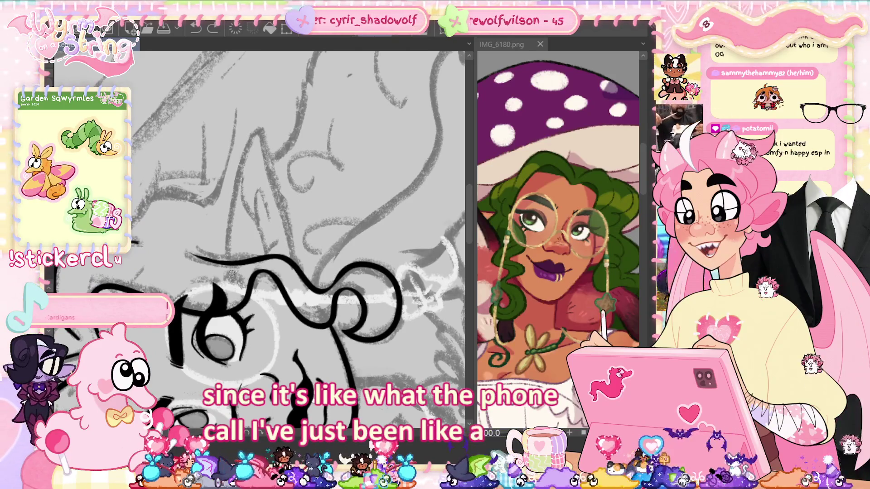
pyautogui.moveTo(231, 273); pyautogui.dragTo(230, 206)
pyautogui.hotkey('ctrl', 'z')
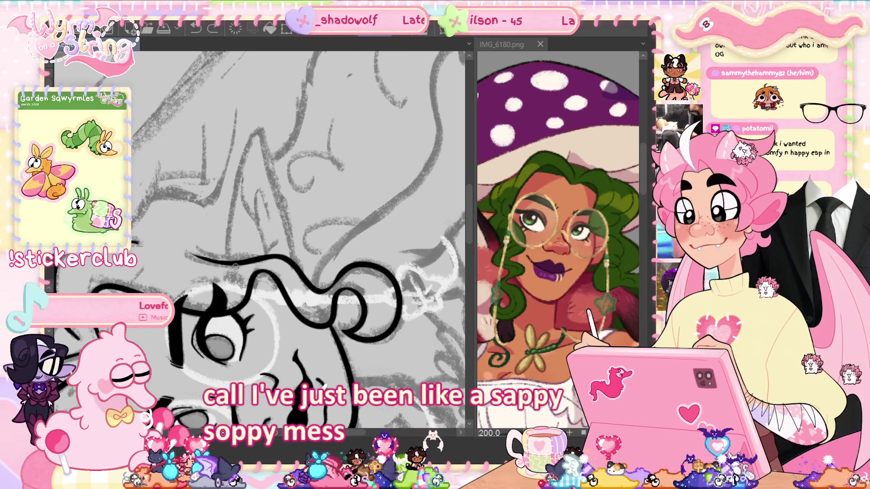
pyautogui.moveTo(230, 273); pyautogui.dragTo(228, 234)
# Step: Finish the pointed ear outline up to its tip and down the far side, then reset rotation
pyautogui.moveTo(273, 181); pyautogui.dragTo(294, 262)
pyautogui.hotkey('ctrl', 'z')
pyautogui.moveTo(226, 271)
pyautogui.mouseDown()
pyautogui.moveTo(241, 155)
pyautogui.moveTo(262, 131)
pyautogui.mouseUp()
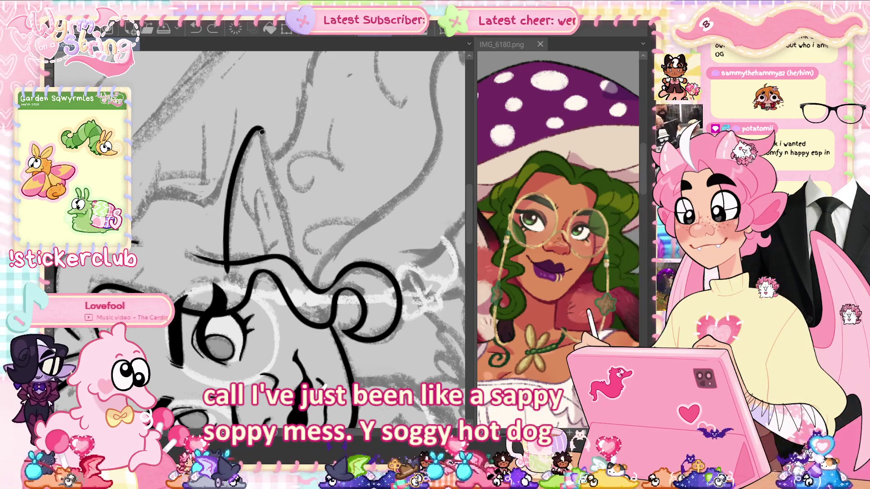
pyautogui.moveTo(273, 187); pyautogui.dragTo(275, 206)
pyautogui.hotkey('ctrl', 'z')
pyautogui.moveTo(228, 273); pyautogui.dragTo(229, 203)
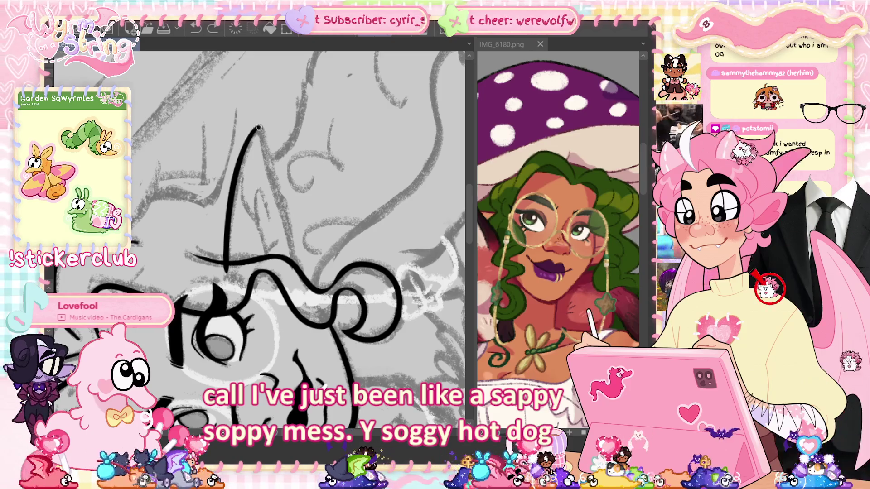
pyautogui.moveTo(260, 132); pyautogui.dragTo(295, 280)
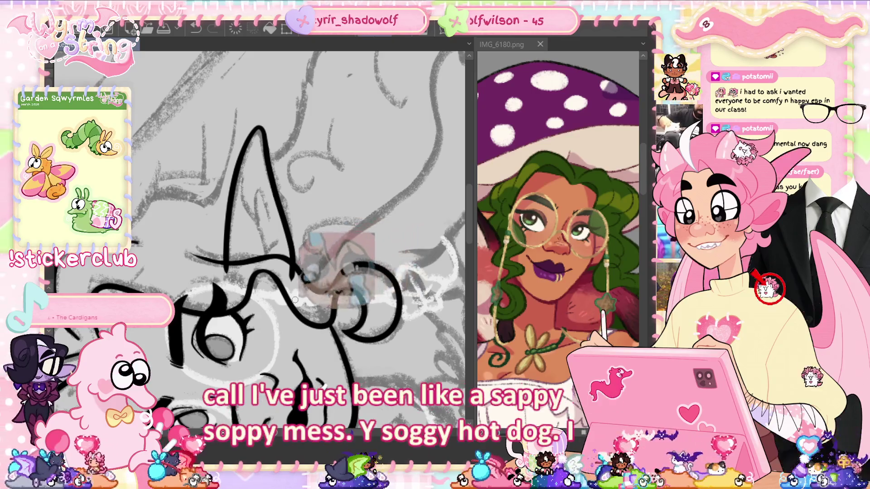
pyautogui.hotkey('ctrl', '@')
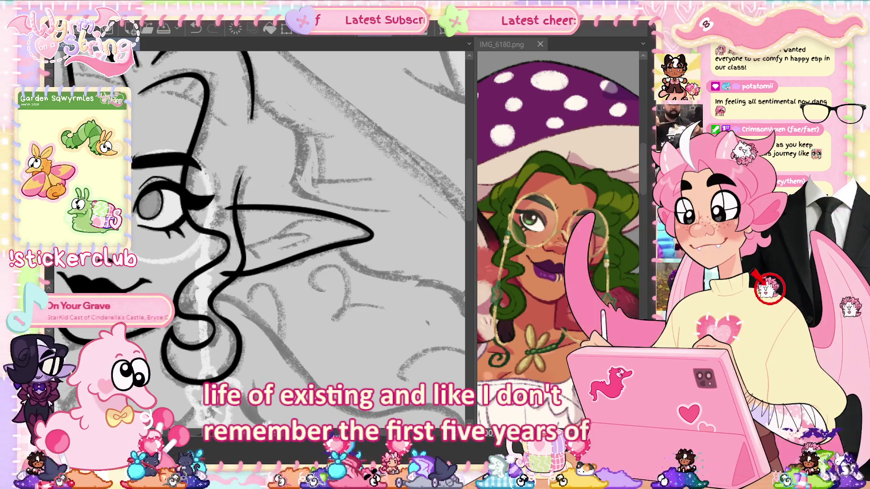
# Step: Rotate the canvas about 90° so the inked ear points down, then restore it upright
pyautogui.moveTo(272, 227)
pyautogui.mouseDown()
pyautogui.moveTo(312, 217)
pyautogui.moveTo(260, 316)
pyautogui.mouseUp()
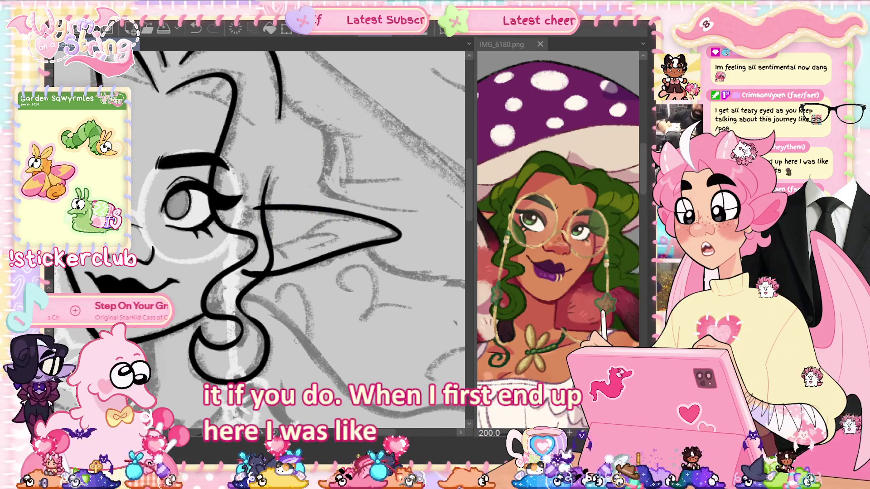
pyautogui.moveTo(316, 326); pyautogui.dragTo(232, 233)
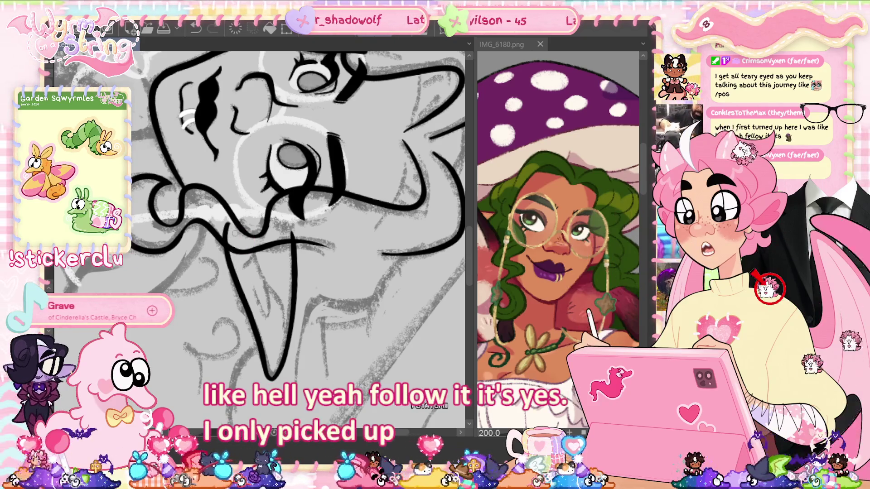
pyautogui.hotkey('ctrl', '@')
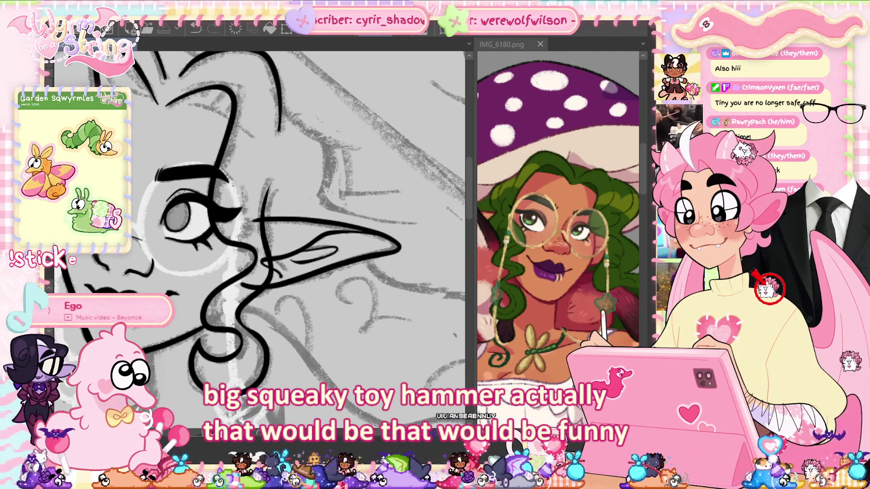
pyautogui.hscroll(-1, 292, 231)
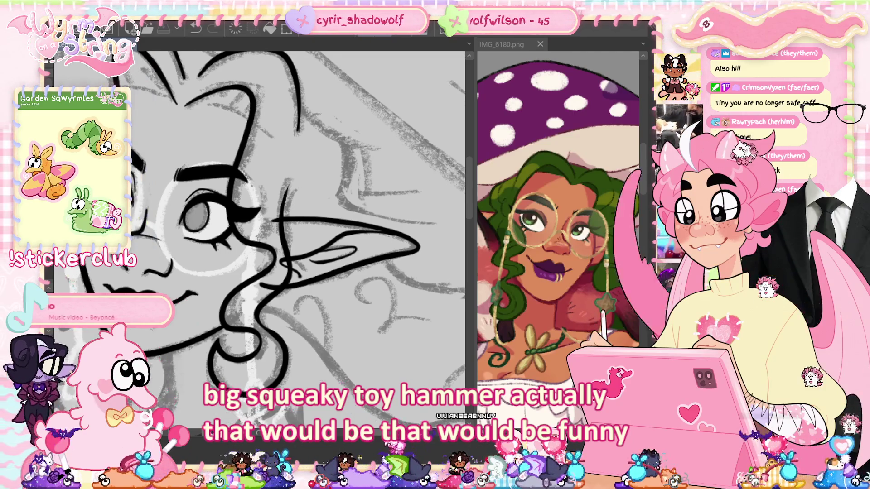
pyautogui.hscroll(-2, 293, 231)
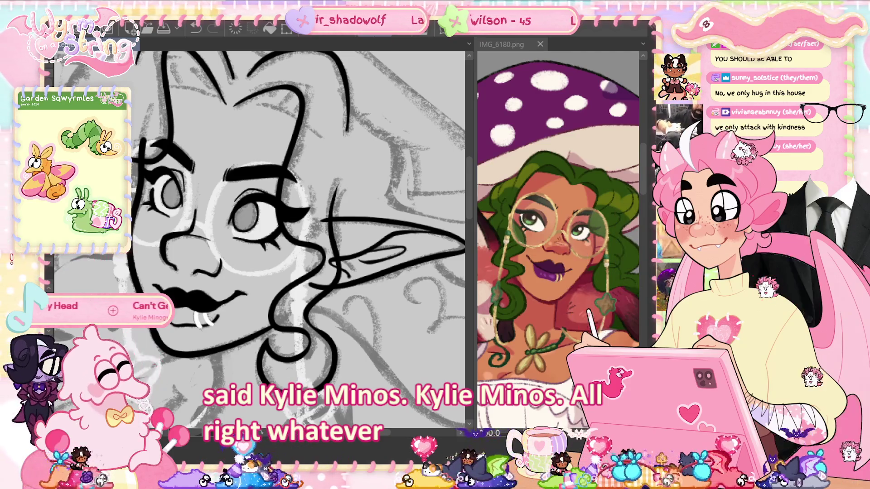
pyautogui.hscroll(-3, 266, 242)
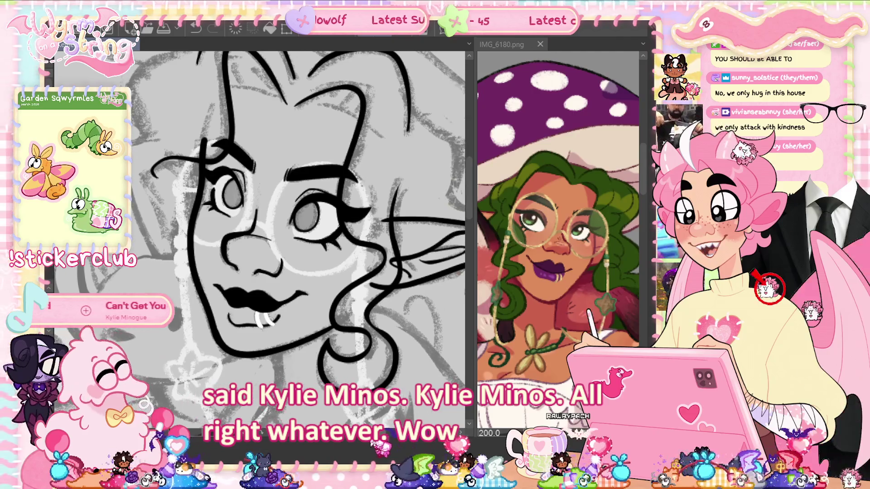
pyautogui.hscroll(2, 298, 239)
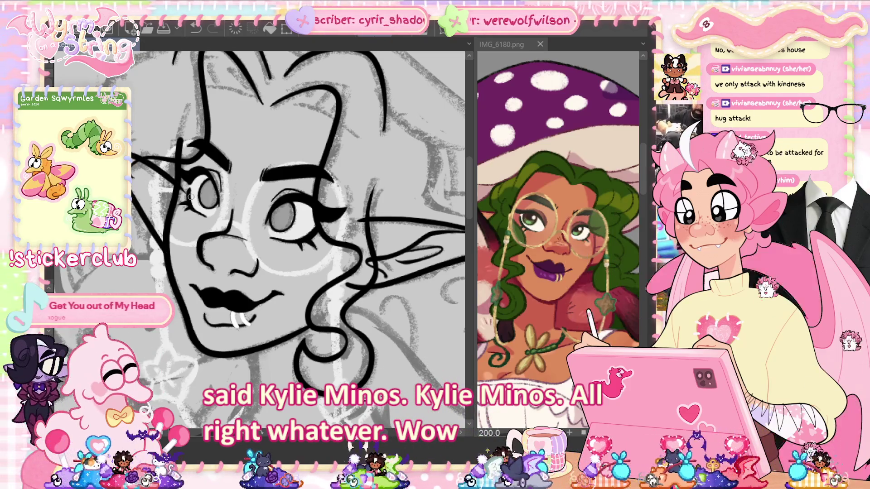
pyautogui.moveTo(134, 150); pyautogui.dragTo(182, 244)
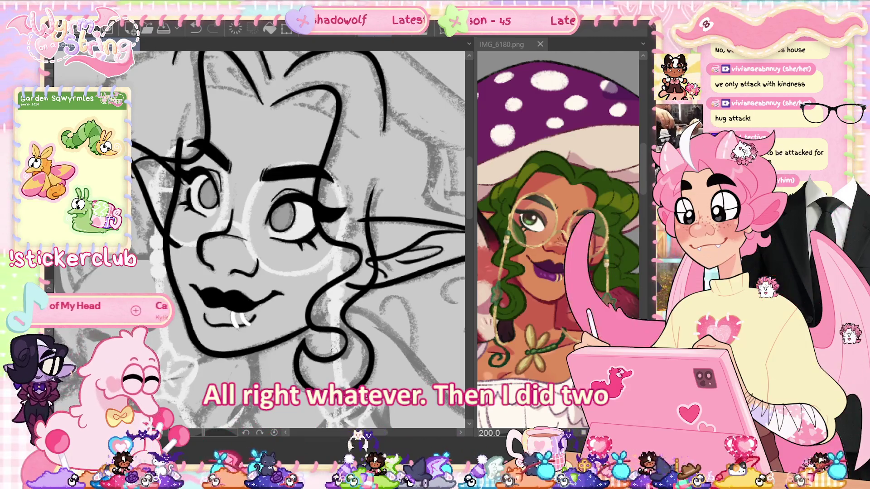
# Step: Transform the new left-ear stroke, then mirror the canvas and recentre the face to check proportions
pyautogui.hotkey('ctrl', 't')
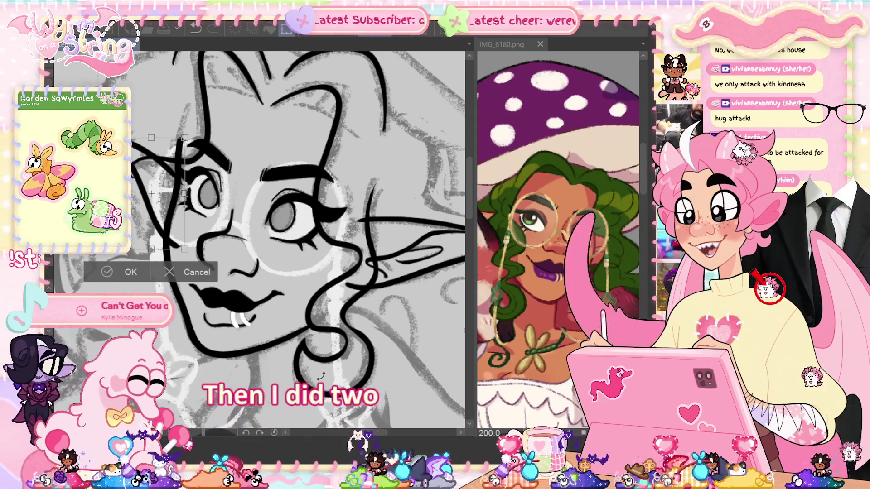
pyautogui.scroll(-3, 221, 332)
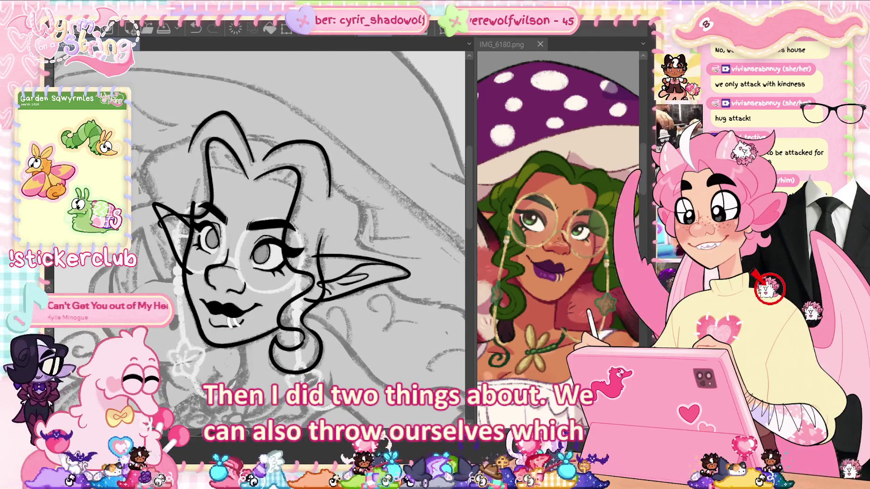
pyautogui.press('m')
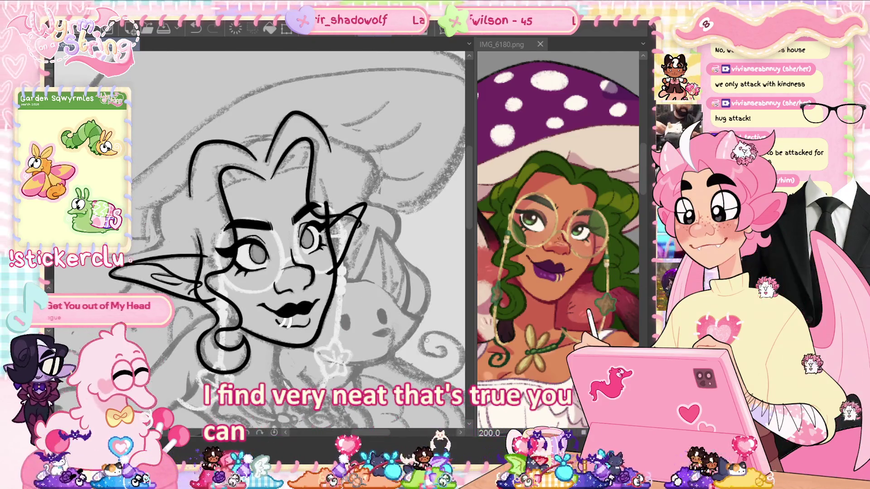
pyautogui.scroll(2, 352, 208)
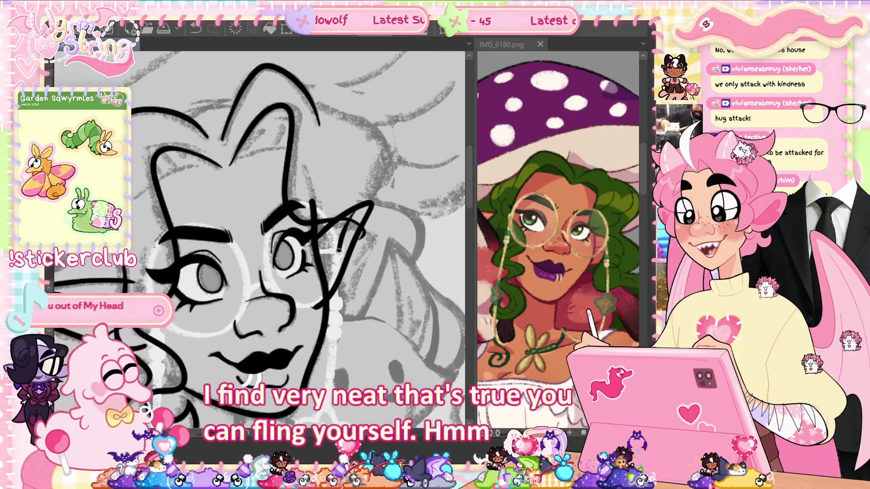
pyautogui.moveTo(345, 355); pyautogui.dragTo(392, 355)
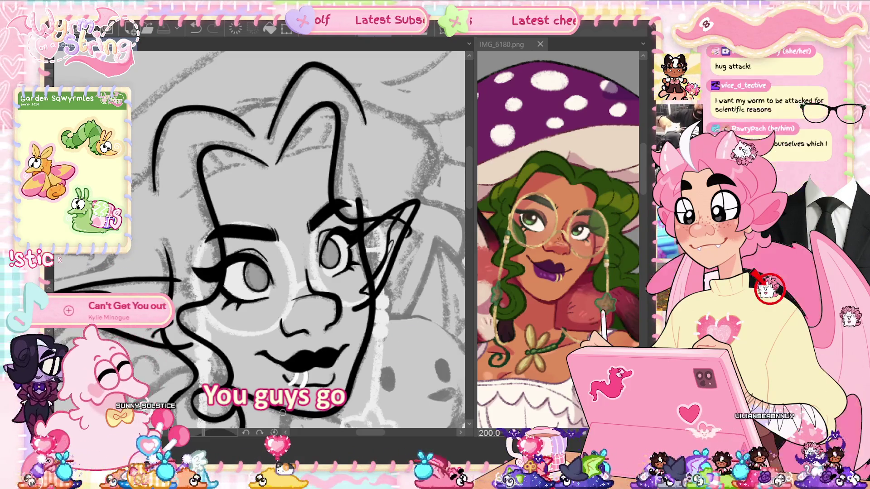
# Step: Unflip the canvas back to normal and centre the face in the view
pyautogui.press('h')
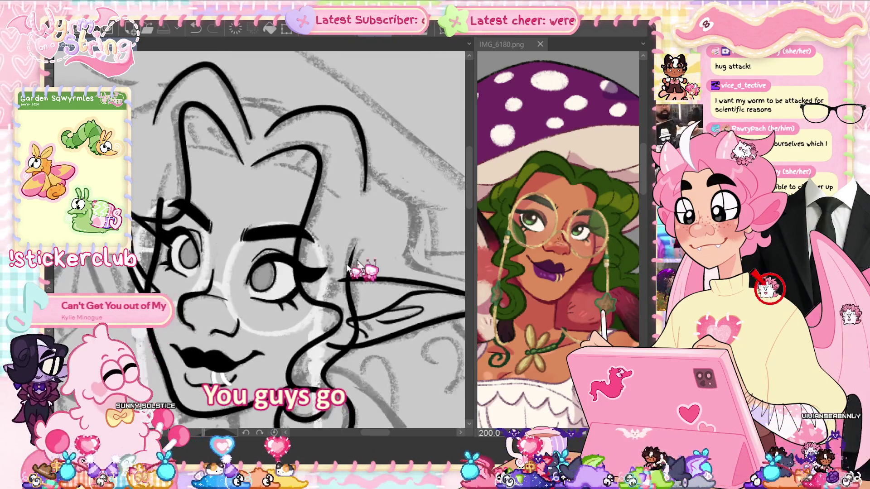
pyautogui.moveTo(272, 343); pyautogui.dragTo(319, 312)
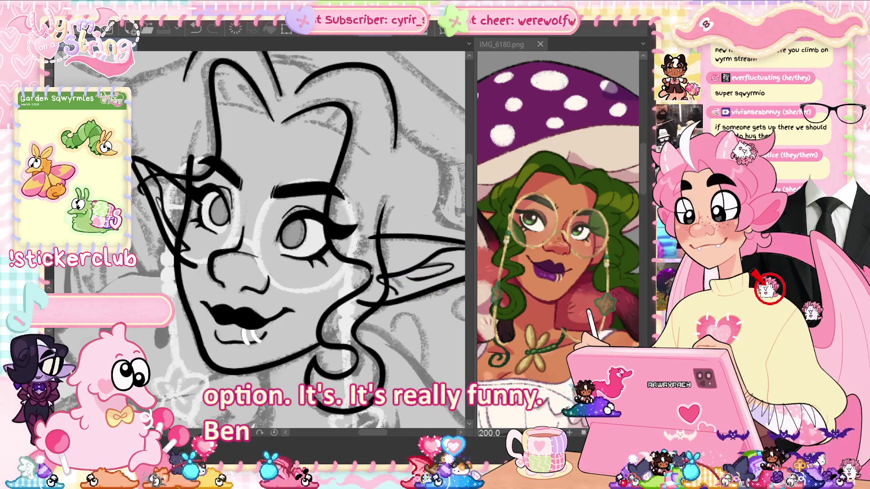
# Step: Ink a thin hair strand line along the top of the head
pyautogui.moveTo(294, 235); pyautogui.dragTo(285, 245)
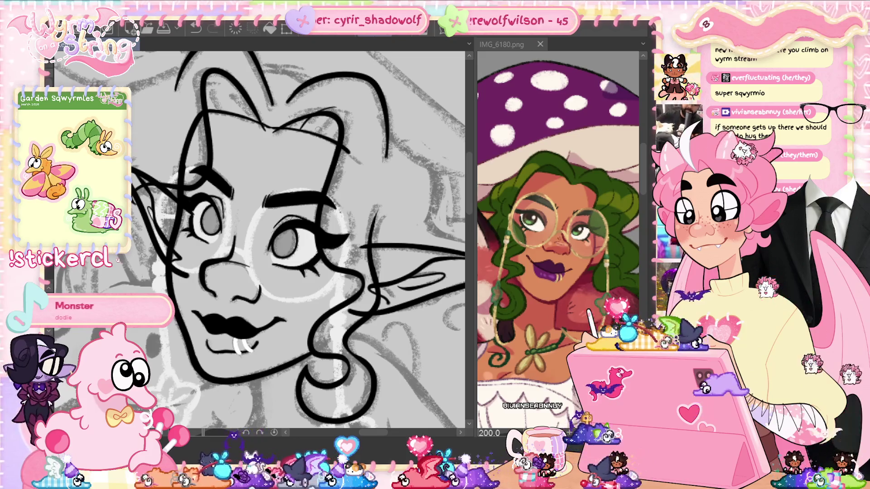
pyautogui.moveTo(317, 126); pyautogui.dragTo(352, 116)
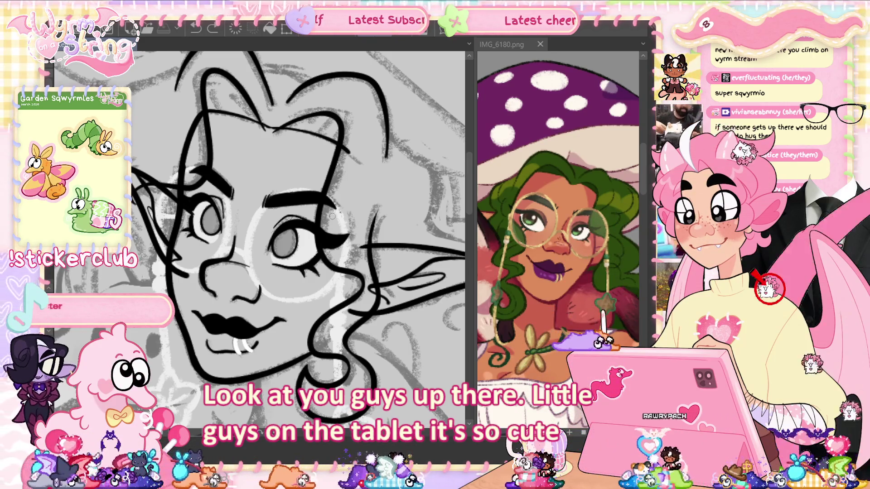
pyautogui.moveTo(332, 217)
pyautogui.mouseDown()
pyautogui.moveTo(341, 219)
pyautogui.moveTo(330, 219)
pyautogui.mouseUp()
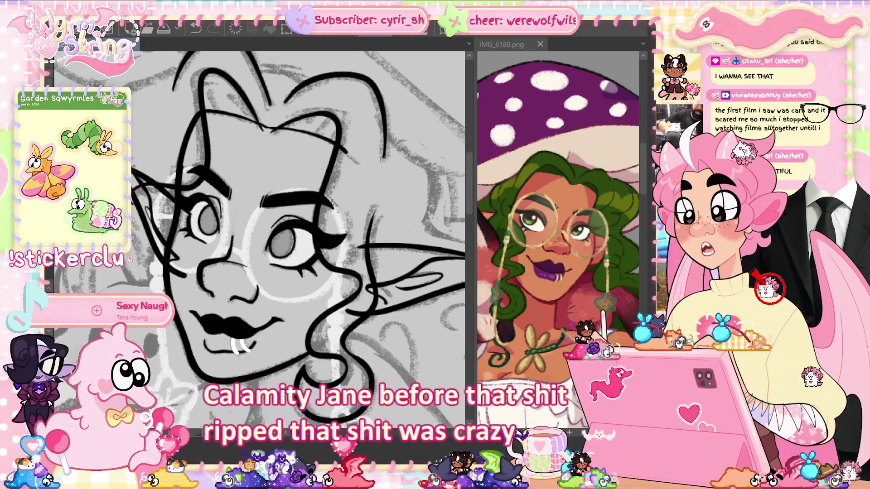
# Step: Scroll the canvas view to the left
pyautogui.hscroll(-1, 295, 240)
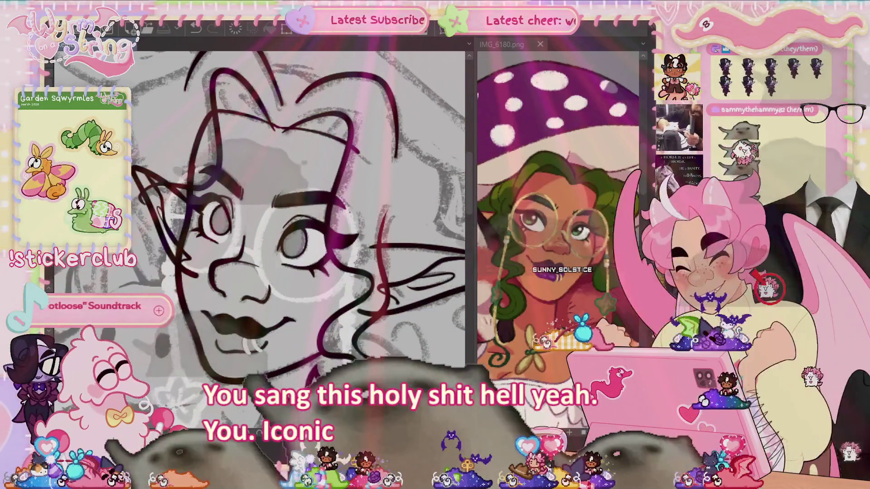
# Step: Zoom and tilt the canvas so the head sits upright, then readjust the view
pyautogui.scroll(-3, 299, 204)
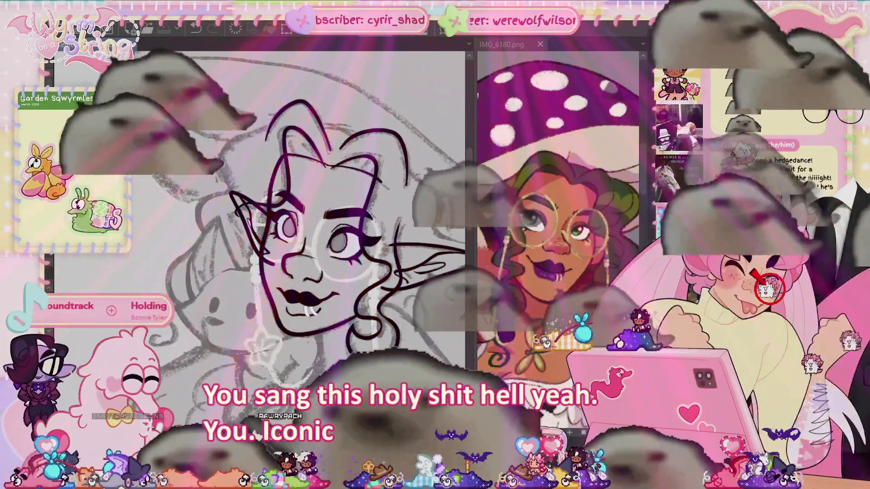
pyautogui.moveTo(299, 204); pyautogui.dragTo(271, 158)
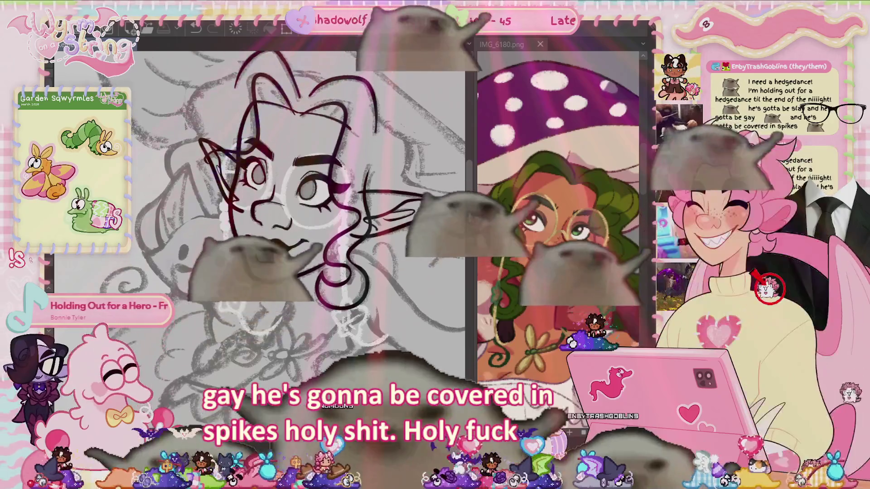
pyautogui.scroll(-5, 463, 228)
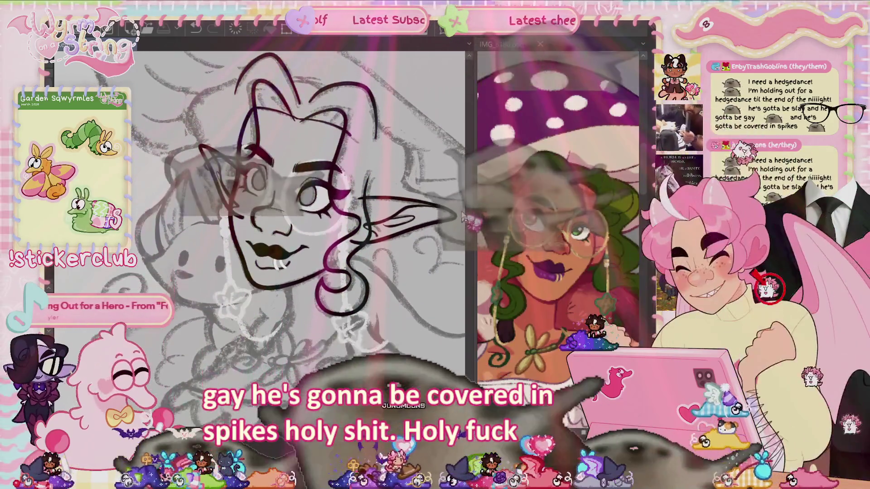
pyautogui.scroll(-5, 463, 228)
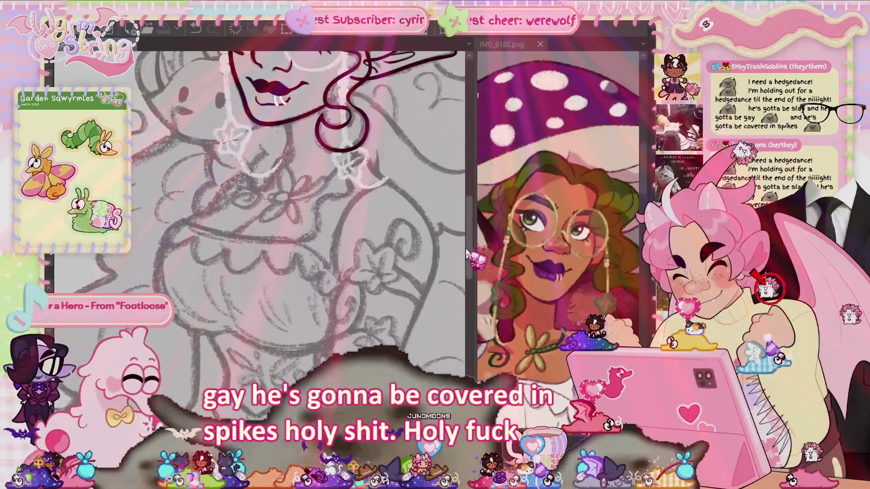
pyautogui.moveTo(465, 250); pyautogui.dragTo(469, 237)
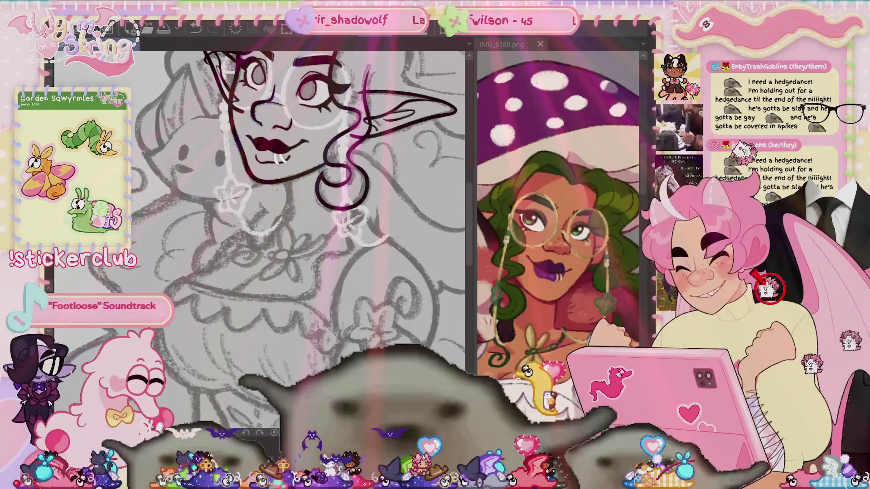
pyautogui.scroll(2, 346, 190)
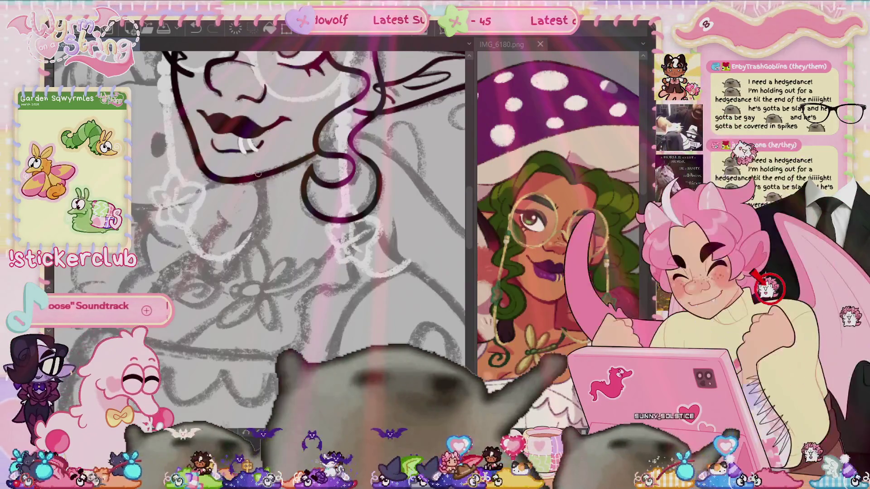
# Step: Ink both sides of the neck below the lip ring and earring, redoing the right line
pyautogui.moveTo(253, 159); pyautogui.dragTo(263, 222)
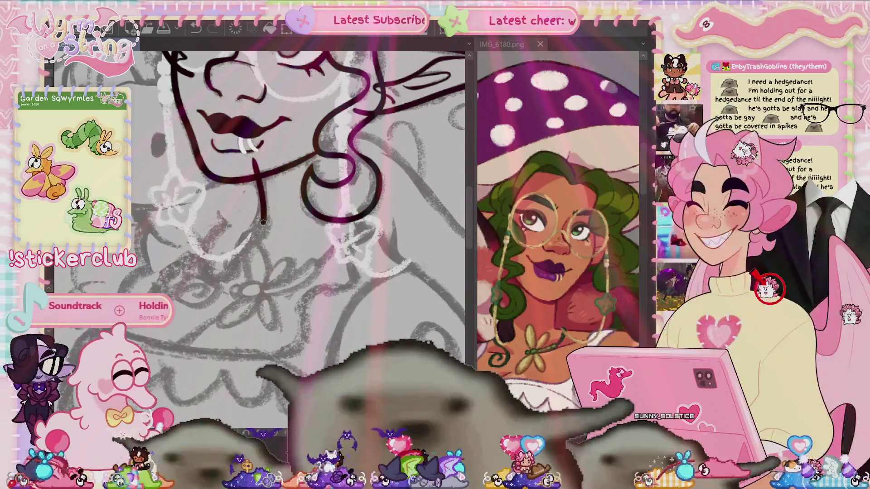
pyautogui.moveTo(347, 163); pyautogui.dragTo(374, 234)
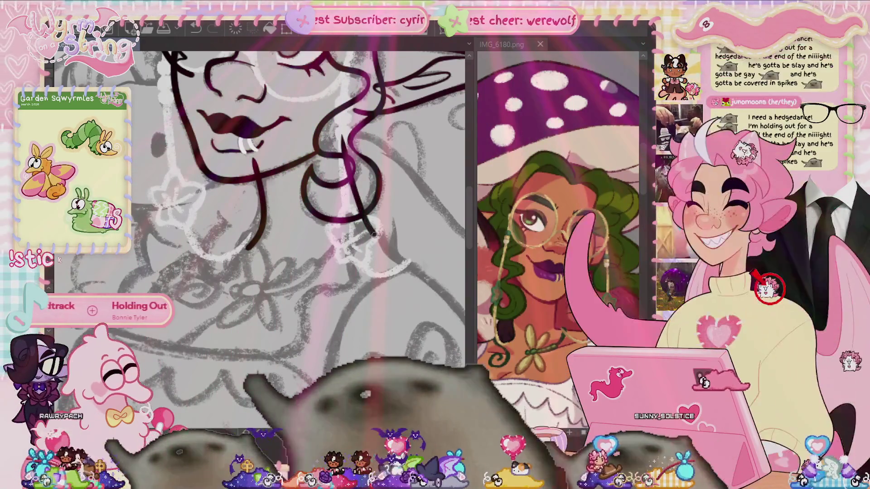
pyautogui.moveTo(344, 134); pyautogui.dragTo(368, 233)
pyautogui.hotkey('ctrl', 'z')
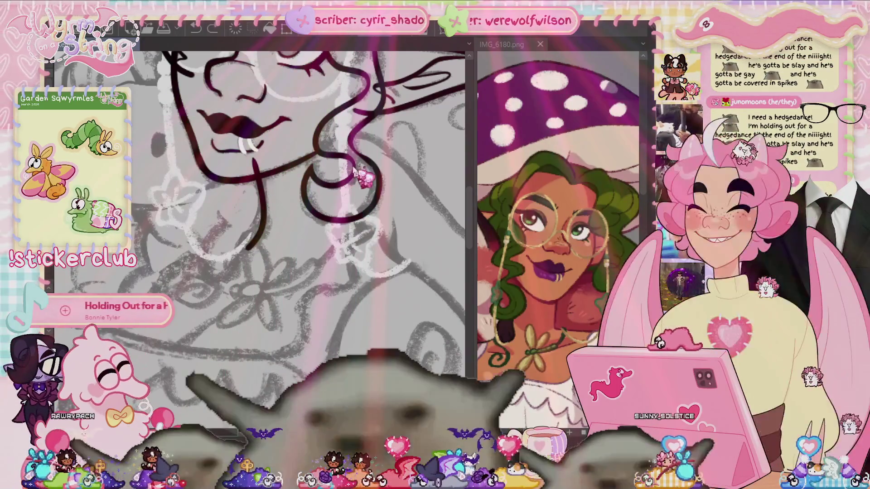
pyautogui.moveTo(345, 136); pyautogui.dragTo(374, 240)
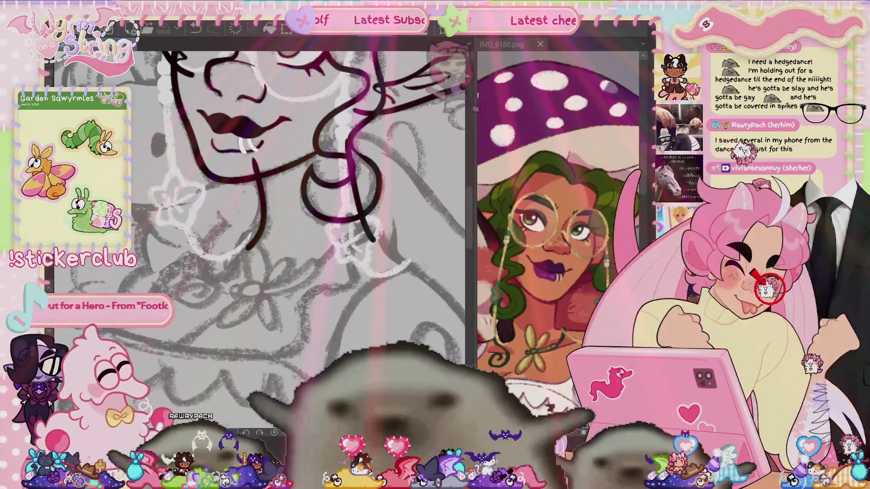
# Step: Trace the shoulder curve and the arm outline down along the sketch
pyautogui.scroll(-2, 313, 294)
pyautogui.moveTo(328, 359); pyautogui.dragTo(283, 296)
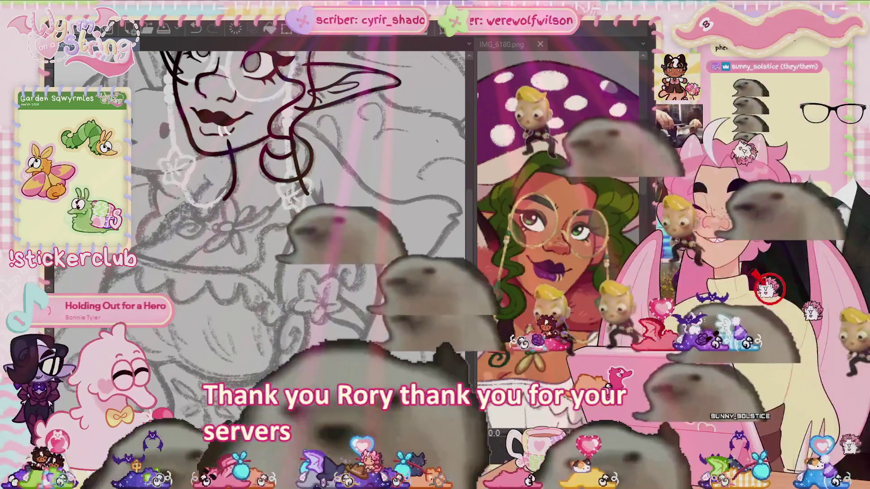
pyautogui.scroll(-3, 258, 213)
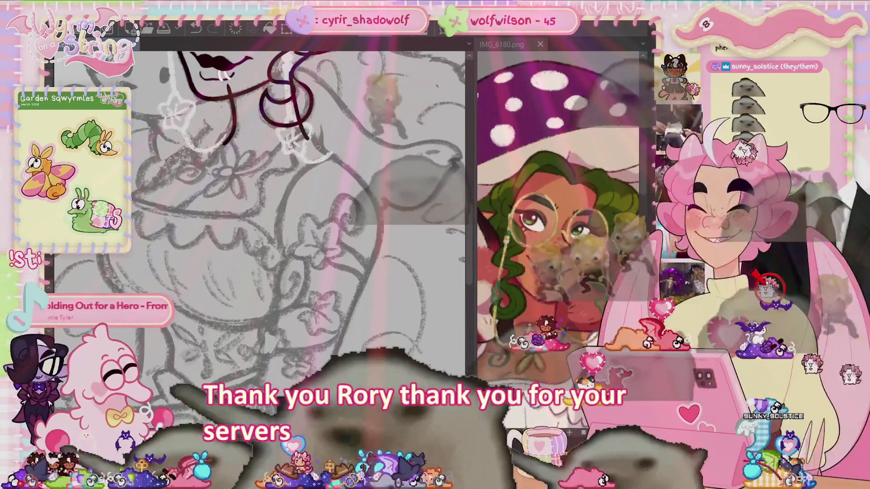
pyautogui.moveTo(317, 147); pyautogui.dragTo(380, 243)
pyautogui.scroll(-3, 379, 243)
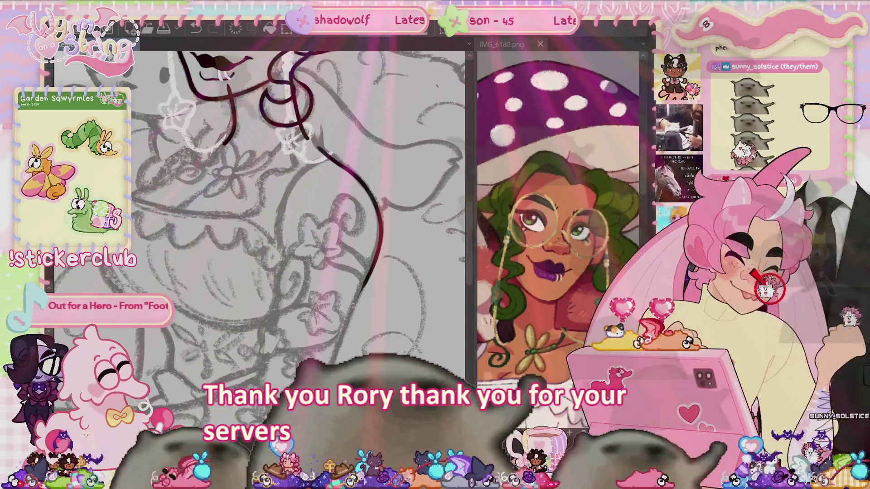
pyautogui.moveTo(379, 180); pyautogui.dragTo(362, 222)
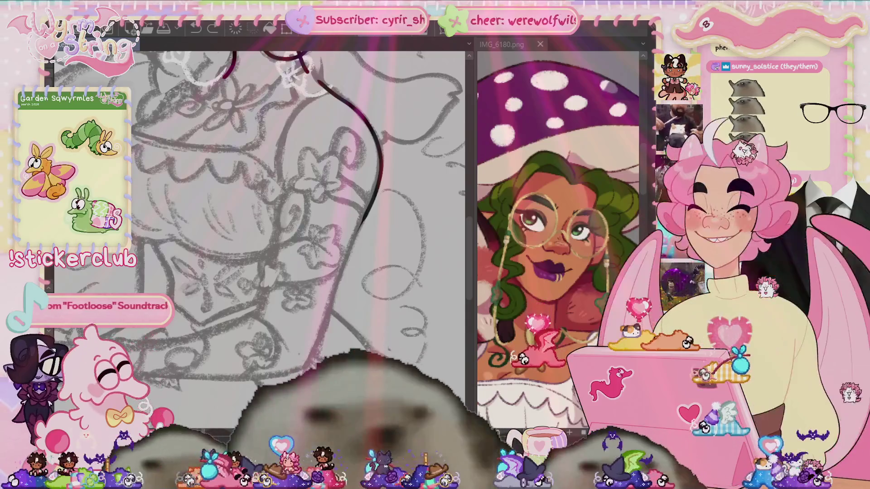
pyautogui.moveTo(388, 114); pyautogui.dragTo(341, 235)
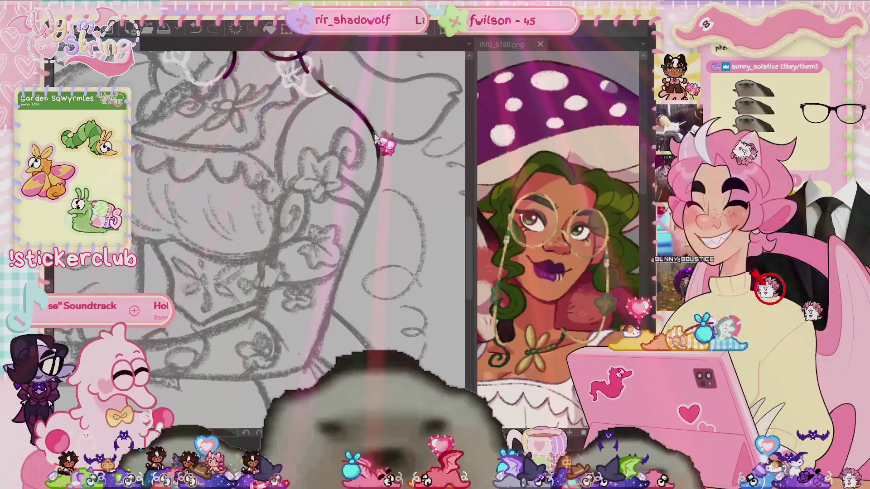
pyautogui.moveTo(372, 132); pyautogui.dragTo(378, 168)
pyautogui.moveTo(368, 203); pyautogui.dragTo(352, 243)
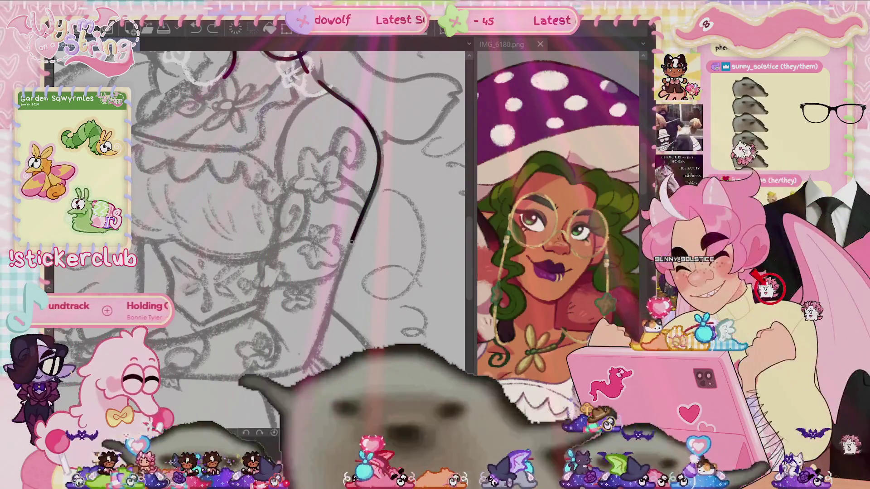
pyautogui.moveTo(337, 287); pyautogui.dragTo(324, 330)
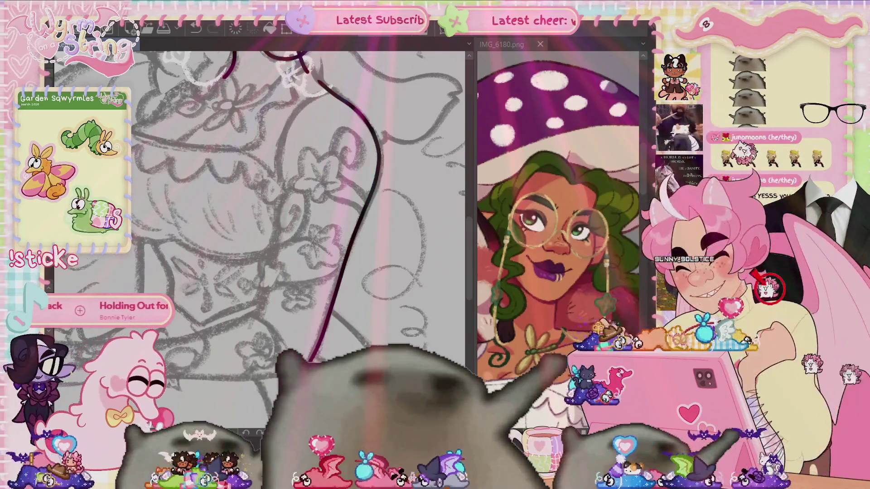
# Step: Rotate the canvas and ink the lower arm edge, undoing the retry stroke
pyautogui.moveTo(299, 209)
pyautogui.mouseDown()
pyautogui.moveTo(324, 181)
pyautogui.moveTo(381, 195)
pyautogui.moveTo(403, 181)
pyautogui.moveTo(376, 204)
pyautogui.mouseUp()
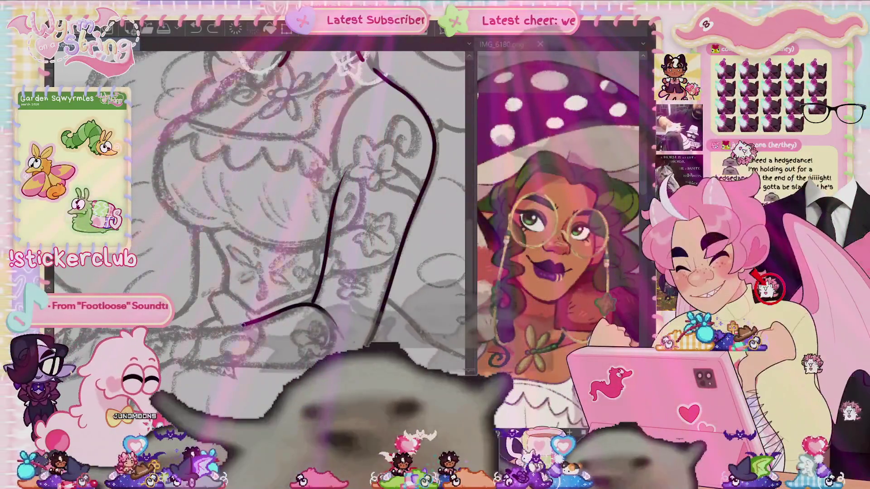
pyautogui.moveTo(243, 324); pyautogui.dragTo(175, 329)
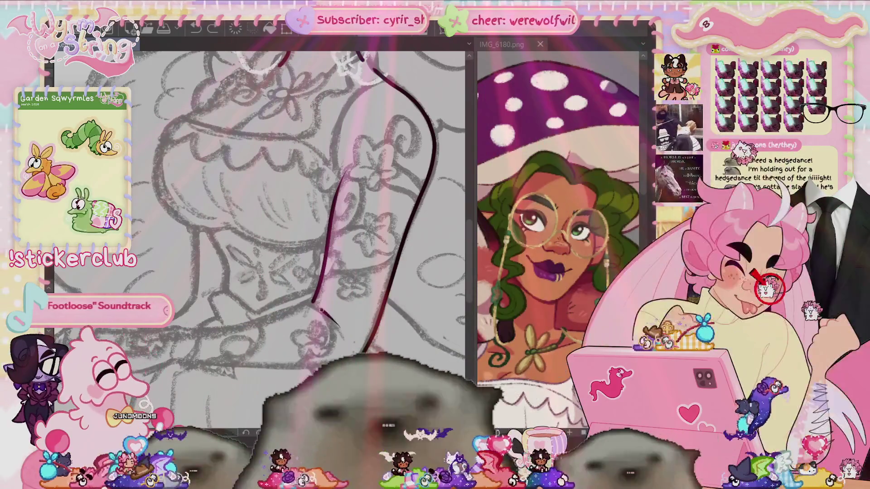
pyautogui.moveTo(251, 324); pyautogui.dragTo(182, 331)
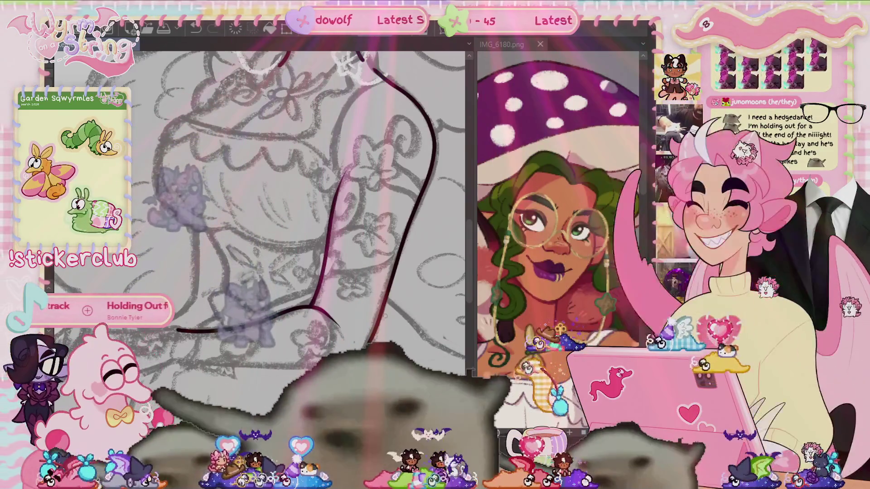
pyautogui.hotkey('ctrl', 'z')
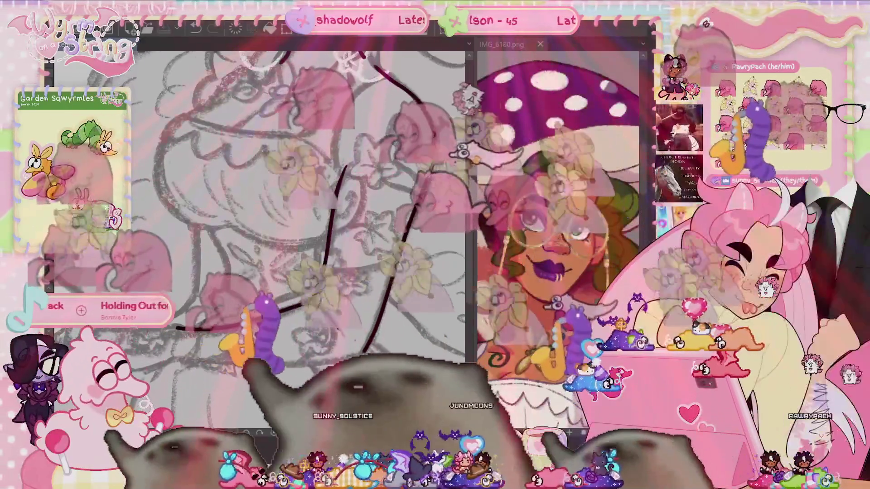
# Step: Rotate and zoom the canvas toward another section of the arm sketch
pyautogui.moveTo(342, 222); pyautogui.dragTo(362, 190)
pyautogui.moveTo(253, 199); pyautogui.dragTo(285, 161)
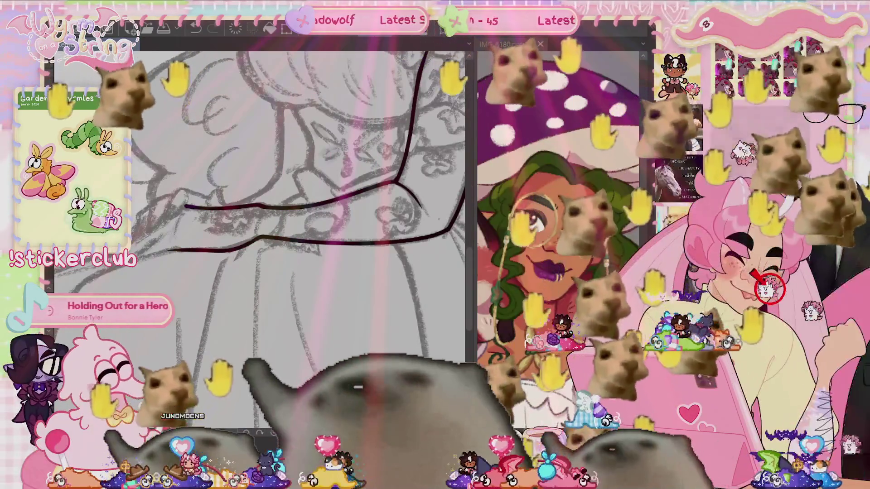
pyautogui.scroll(2, 258, 200)
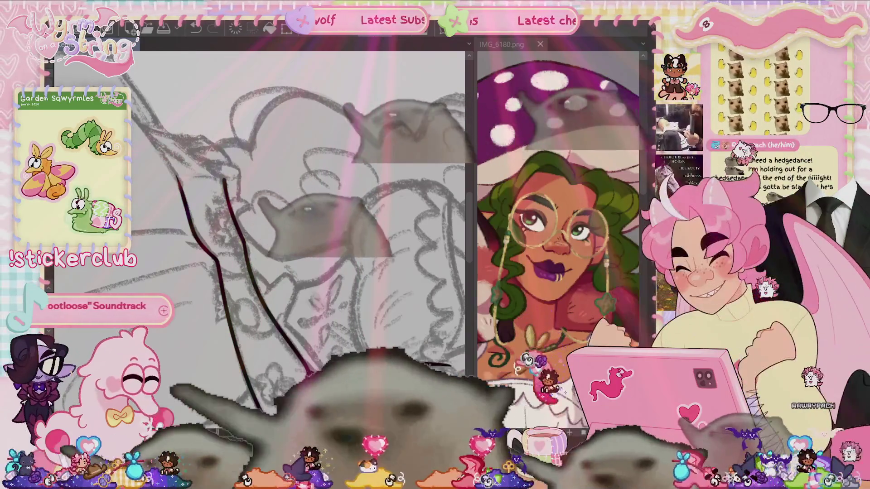
pyautogui.scroll(-5, 258, 217)
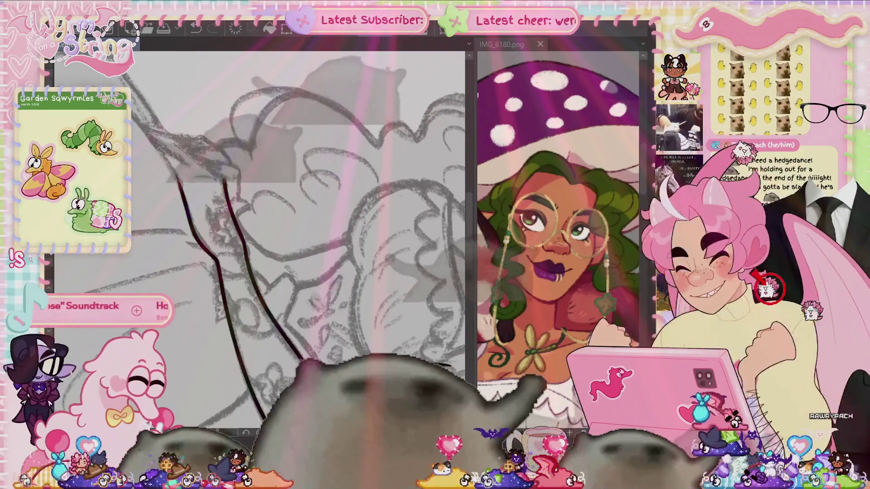
# Step: Ink two short adjacent strokes where the parallel horizontal arm lines end on the left
pyautogui.scroll(-5, 265, 204)
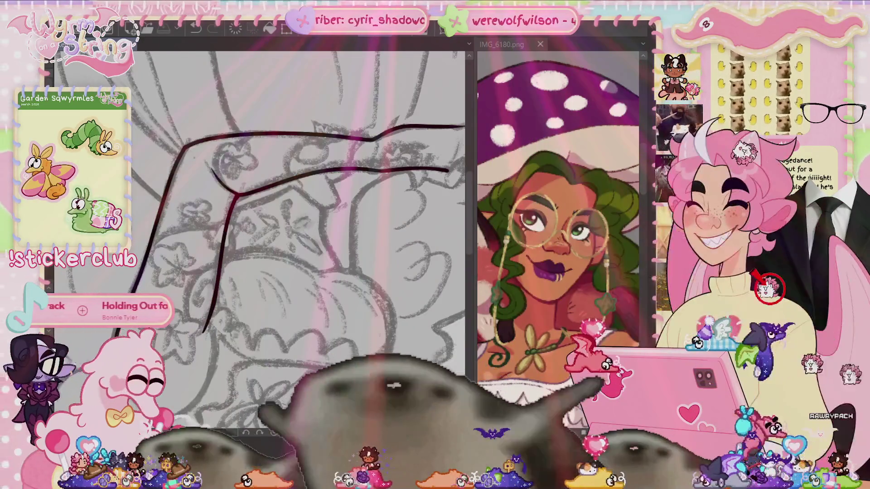
pyautogui.scroll(-5, 265, 208)
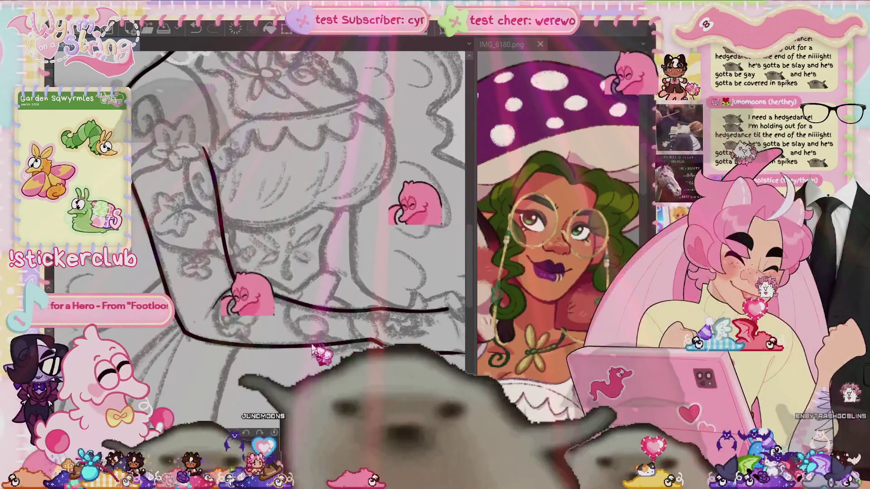
pyautogui.moveTo(333, 361); pyautogui.dragTo(311, 323)
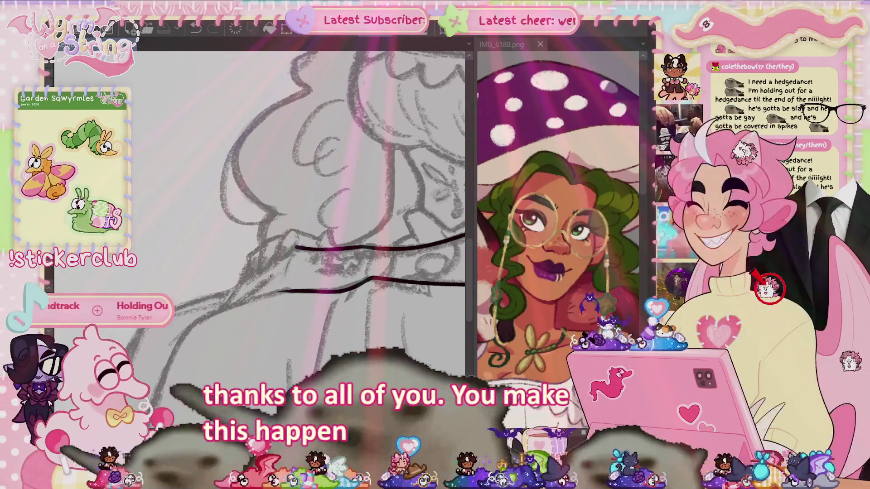
pyautogui.moveTo(270, 275); pyautogui.dragTo(237, 302)
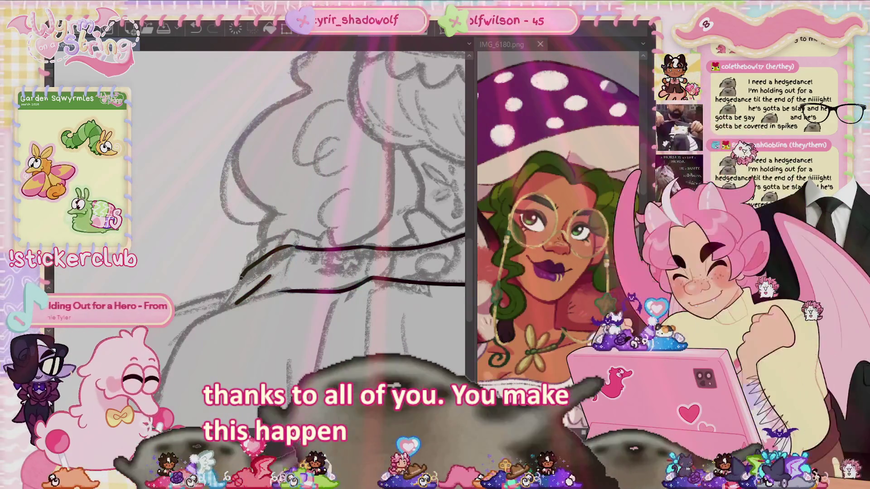
pyautogui.moveTo(225, 307); pyautogui.dragTo(259, 272)
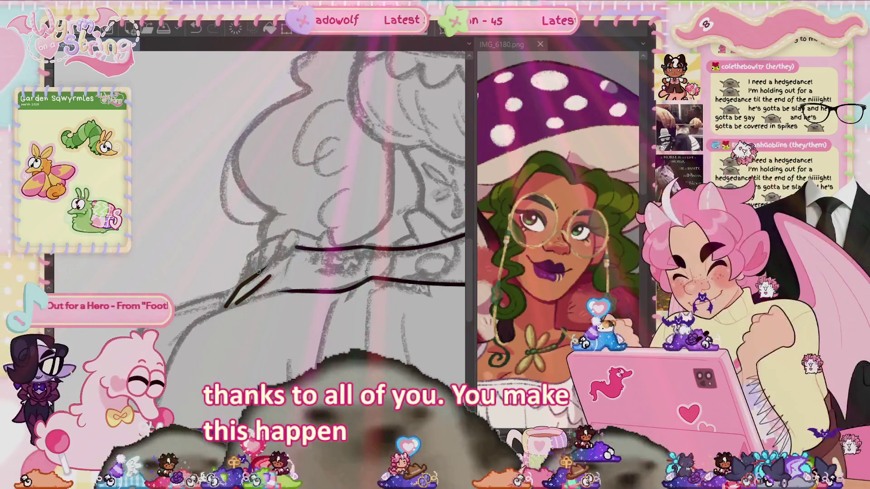
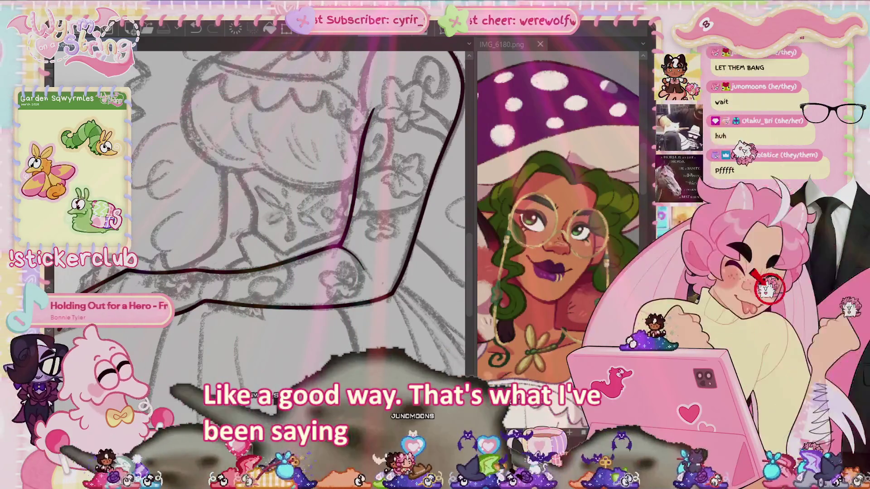
# Step: Trace a green ivy leaf outline around the upper sketched flower on the arm
pyautogui.moveTo(115, 332); pyautogui.dragTo(178, 331)
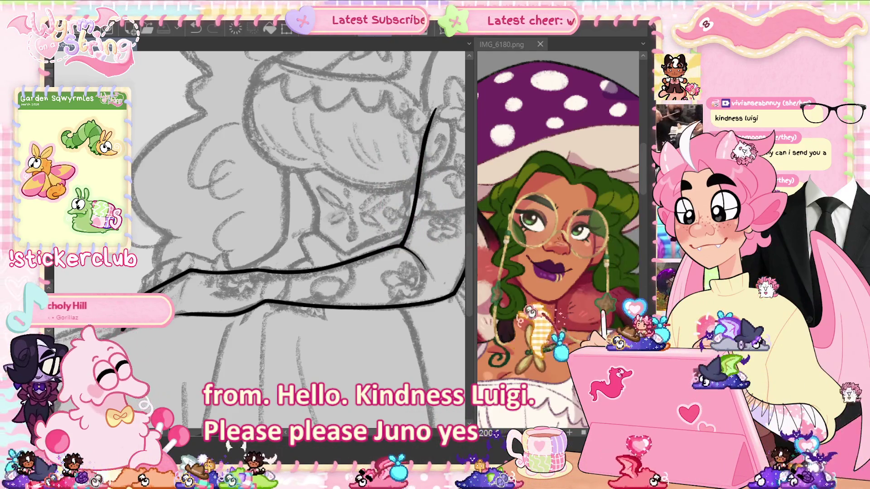
pyautogui.moveTo(403, 245); pyautogui.dragTo(294, 246)
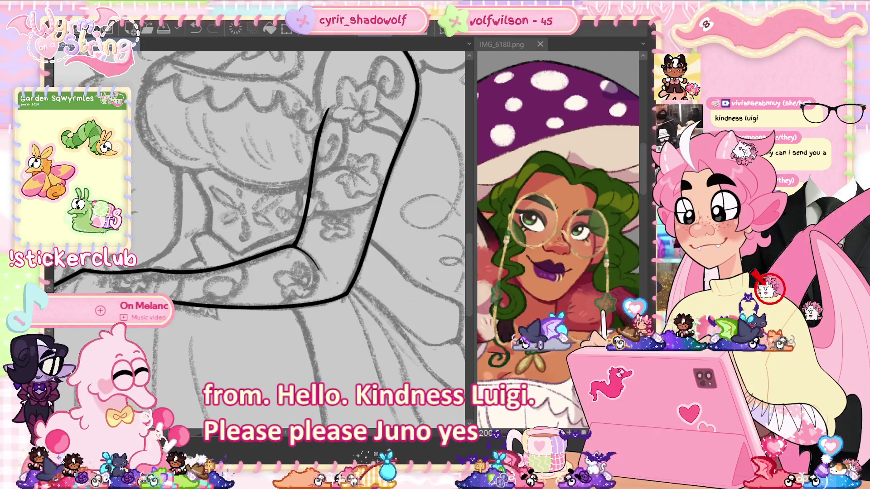
pyautogui.moveTo(294, 247); pyautogui.dragTo(263, 316)
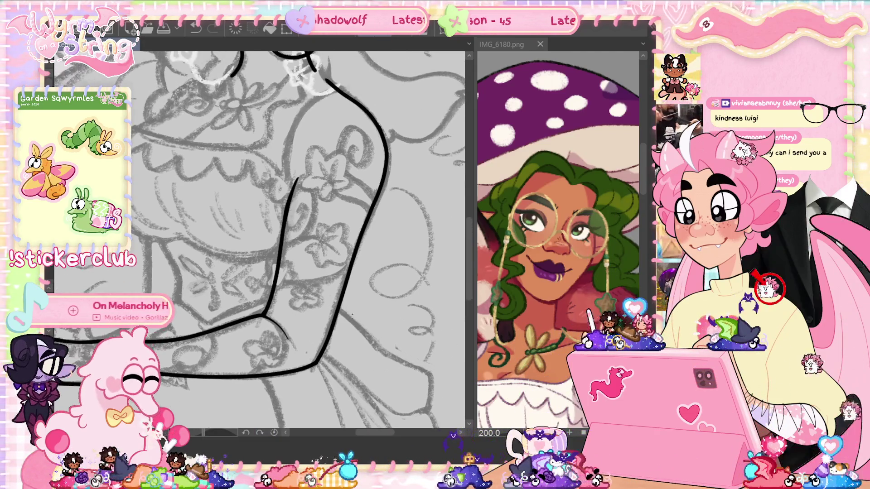
pyautogui.scroll(2, 337, 175)
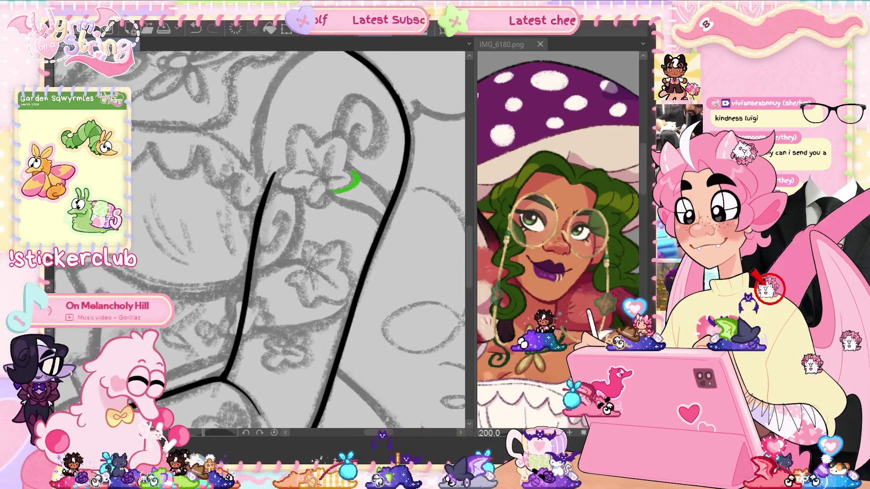
pyautogui.moveTo(358, 177); pyautogui.dragTo(349, 150)
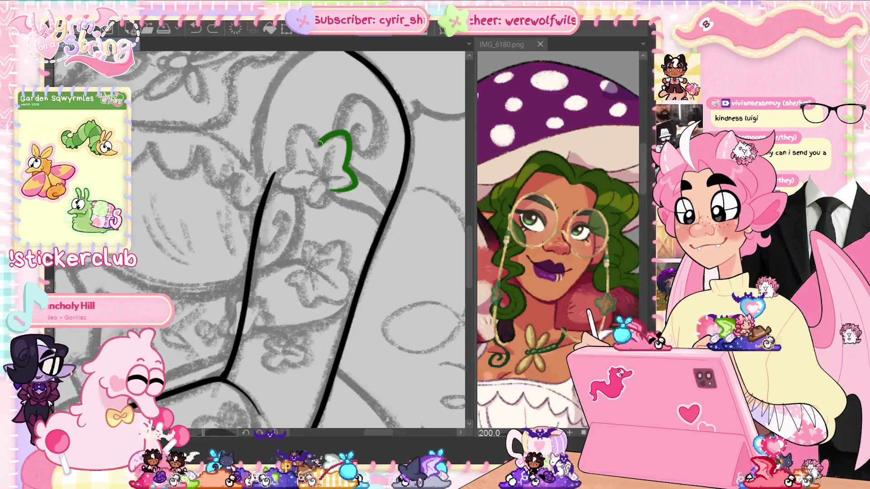
pyautogui.moveTo(289, 166)
pyautogui.mouseDown()
pyautogui.moveTo(279, 187)
pyautogui.moveTo(317, 209)
pyautogui.moveTo(343, 192)
pyautogui.mouseUp()
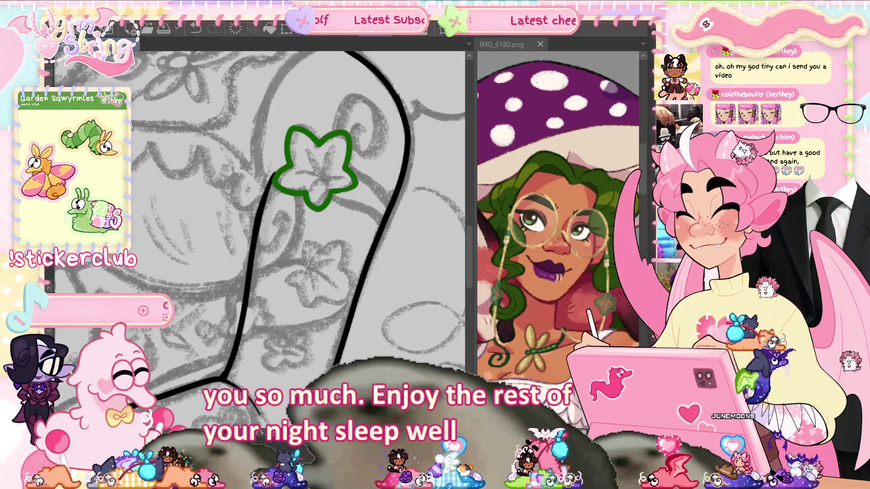
# Step: Outline the lower sketched flower as a second green ivy leaf
pyautogui.scroll(-3, 265, 221)
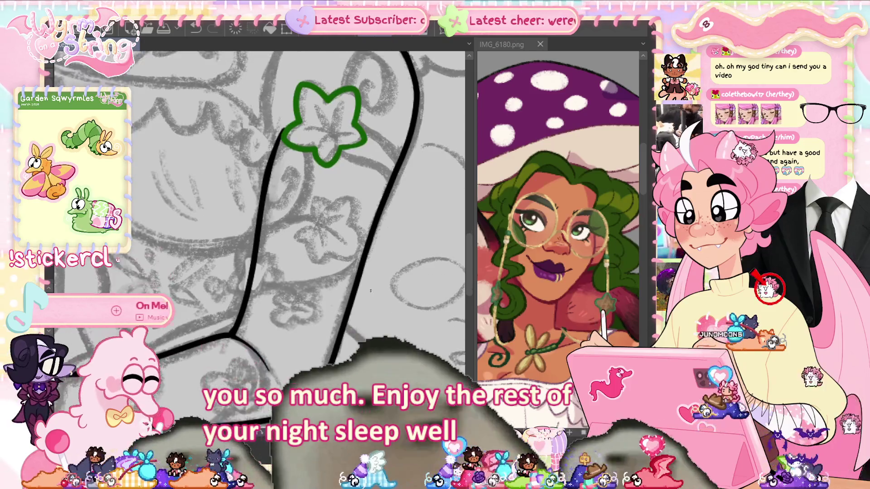
pyautogui.moveTo(299, 235)
pyautogui.mouseDown()
pyautogui.moveTo(312, 256)
pyautogui.moveTo(357, 247)
pyautogui.moveTo(351, 209)
pyautogui.moveTo(326, 196)
pyautogui.mouseUp()
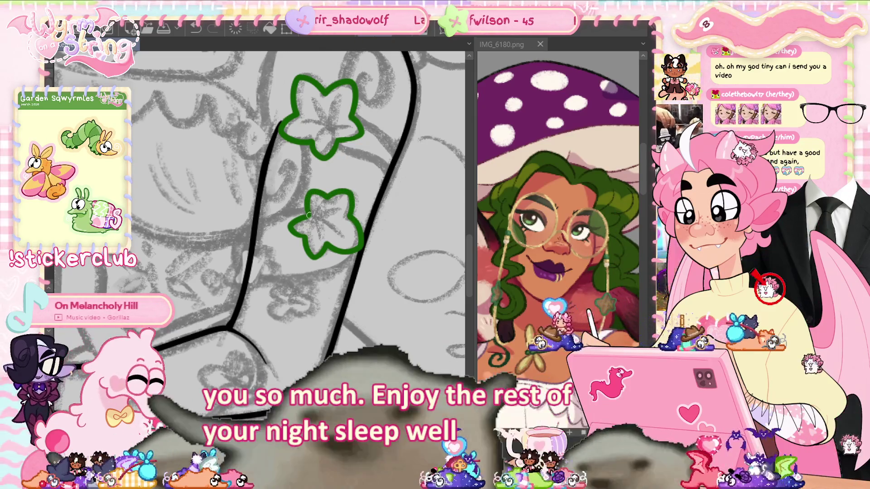
pyautogui.scroll(-3, 258, 213)
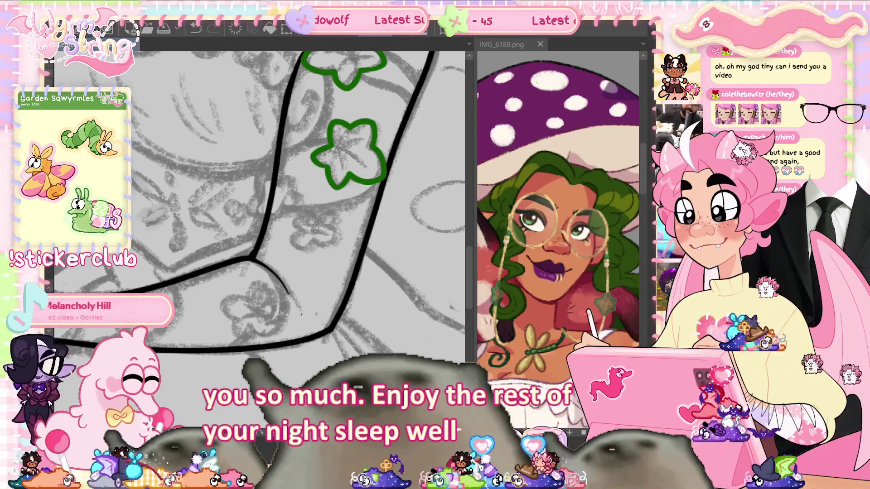
# Step: Pen a green leaf outline near the elbow and hide the black arm lineart
pyautogui.moveTo(314, 288); pyautogui.dragTo(369, 285)
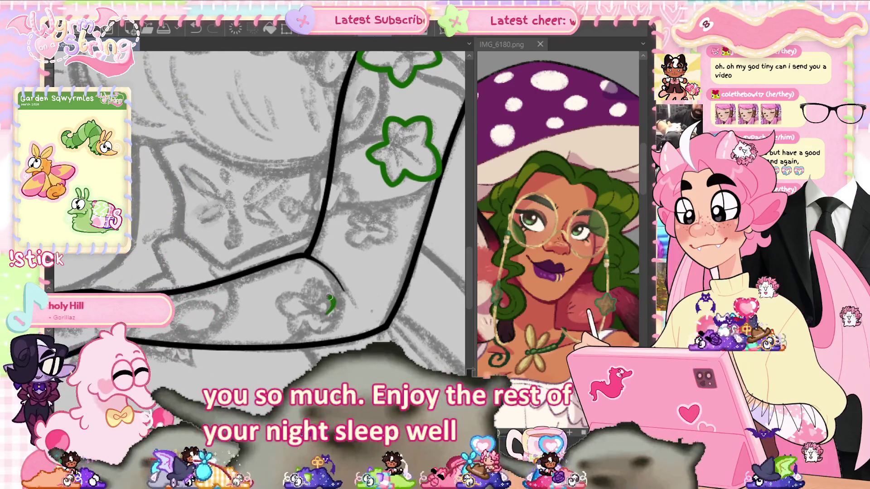
pyautogui.moveTo(320, 303)
pyautogui.mouseDown()
pyautogui.moveTo(329, 311)
pyautogui.moveTo(323, 325)
pyautogui.moveTo(309, 325)
pyautogui.moveTo(276, 296)
pyautogui.moveTo(313, 280)
pyautogui.moveTo(319, 300)
pyautogui.mouseUp()
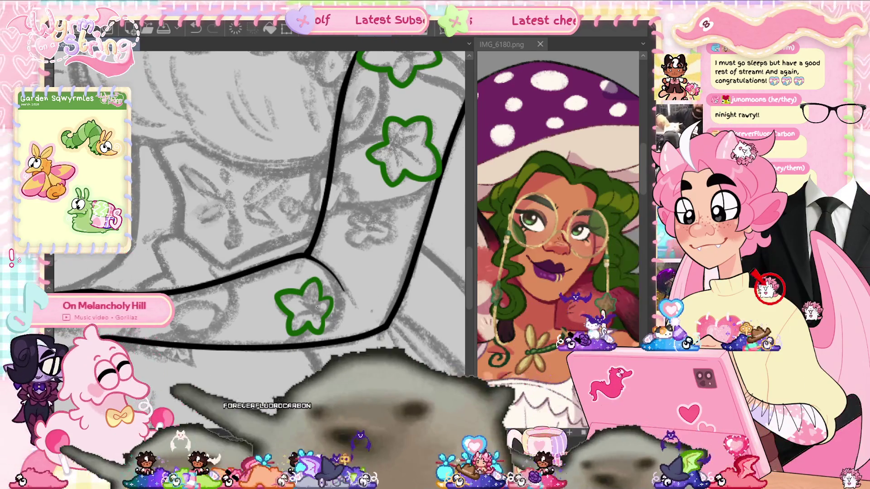
pyautogui.moveTo(316, 308); pyautogui.dragTo(366, 289)
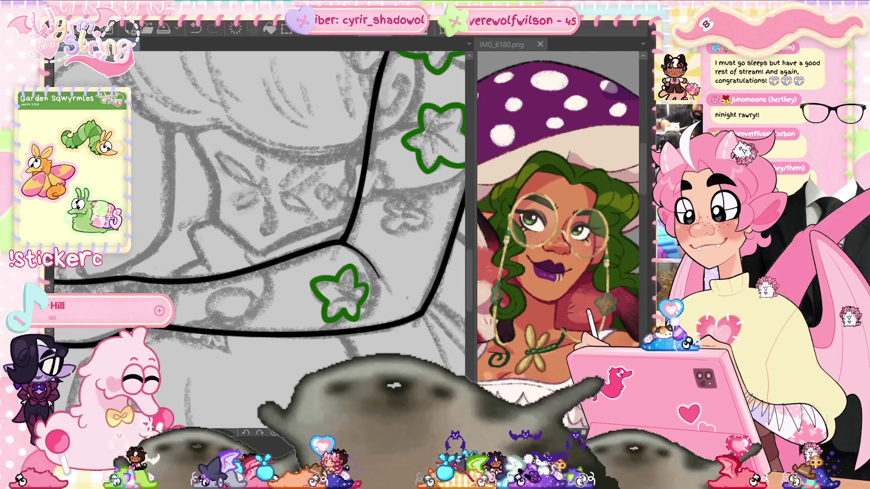
pyautogui.hotkey('ctrl', 'z')
# Step: Pan the IMG_6180 reference so its vine-covered arm is in view
pyautogui.moveTo(272, 204)
pyautogui.mouseDown()
pyautogui.moveTo(285, 202)
pyautogui.moveTo(228, 222)
pyautogui.mouseUp()
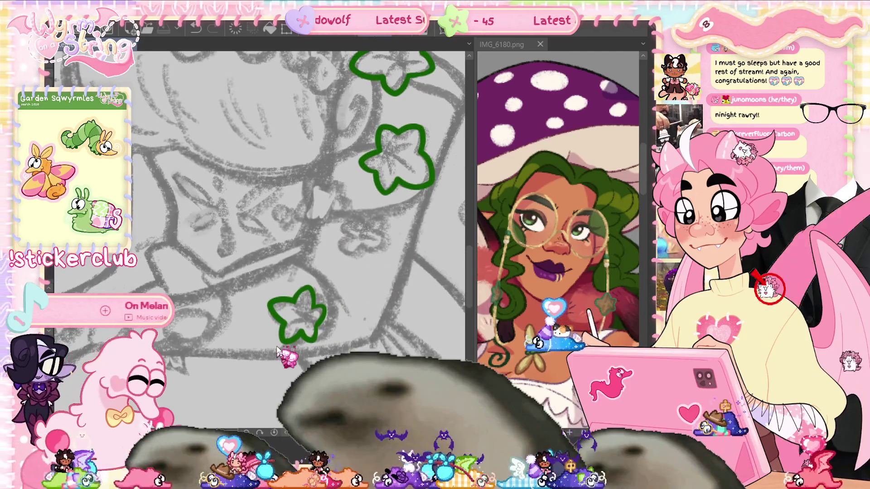
pyautogui.moveTo(566, 280)
pyautogui.mouseDown()
pyautogui.moveTo(525, 209)
pyautogui.moveTo(512, 99)
pyautogui.moveTo(480, 68)
pyautogui.mouseUp()
pyautogui.moveTo(544, 226); pyautogui.dragTo(544, 227)
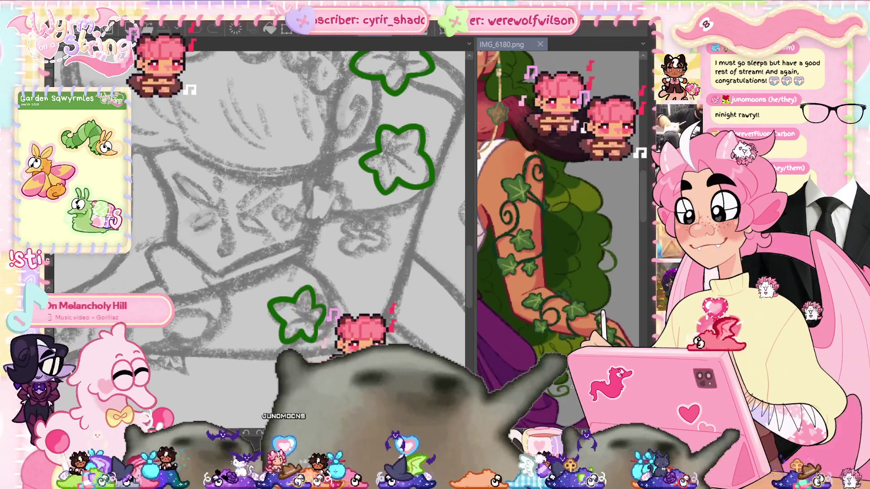
# Step: Draw a small green ivy leaf beside the larger ones, undo it, and redraw its outline
pyautogui.scroll(3, 271, 203)
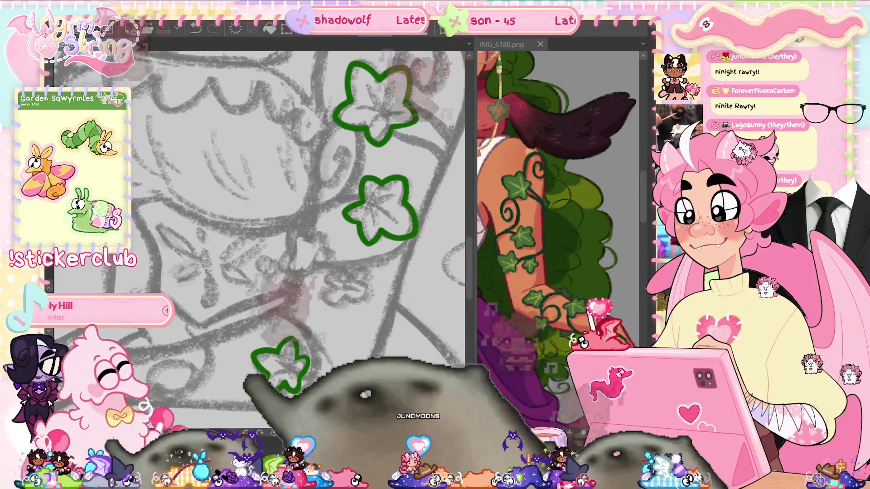
pyautogui.moveTo(329, 262)
pyautogui.mouseDown()
pyautogui.moveTo(323, 245)
pyautogui.moveTo(297, 231)
pyautogui.moveTo(292, 263)
pyautogui.mouseUp()
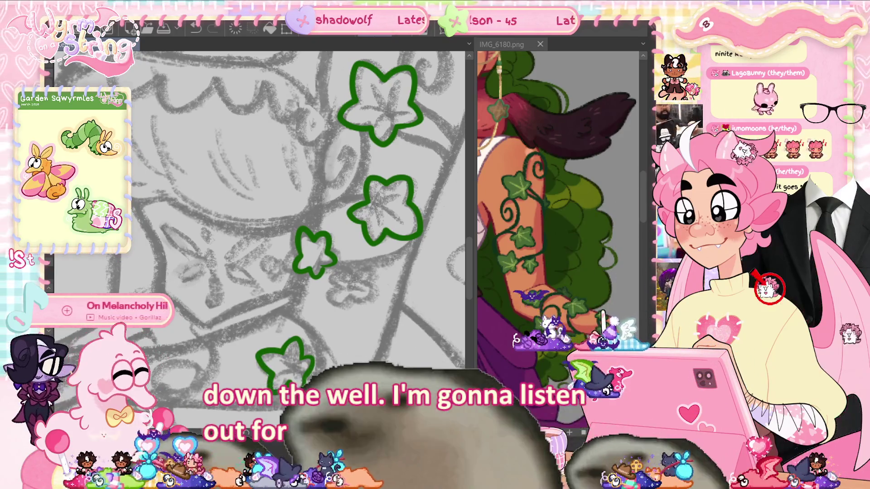
pyautogui.hotkey('ctrl', 'z')
pyautogui.moveTo(327, 238)
pyautogui.mouseDown()
pyautogui.moveTo(330, 253)
pyautogui.moveTo(313, 273)
pyautogui.moveTo(305, 270)
pyautogui.mouseUp()
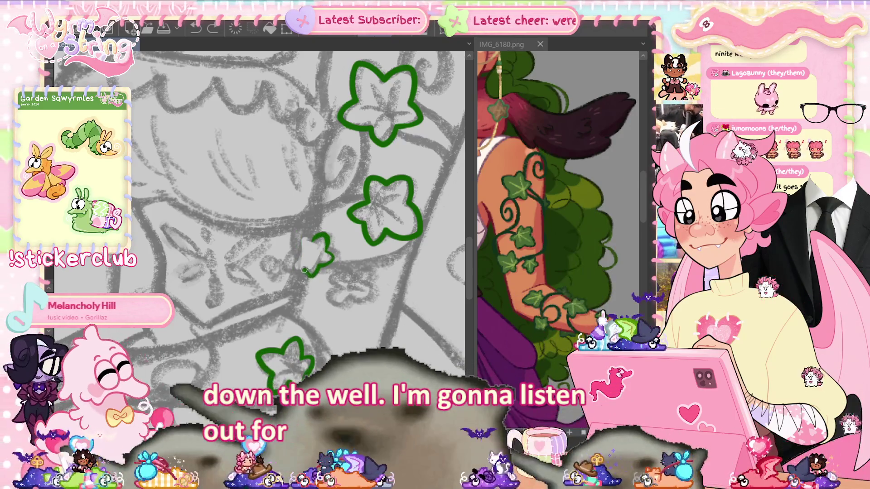